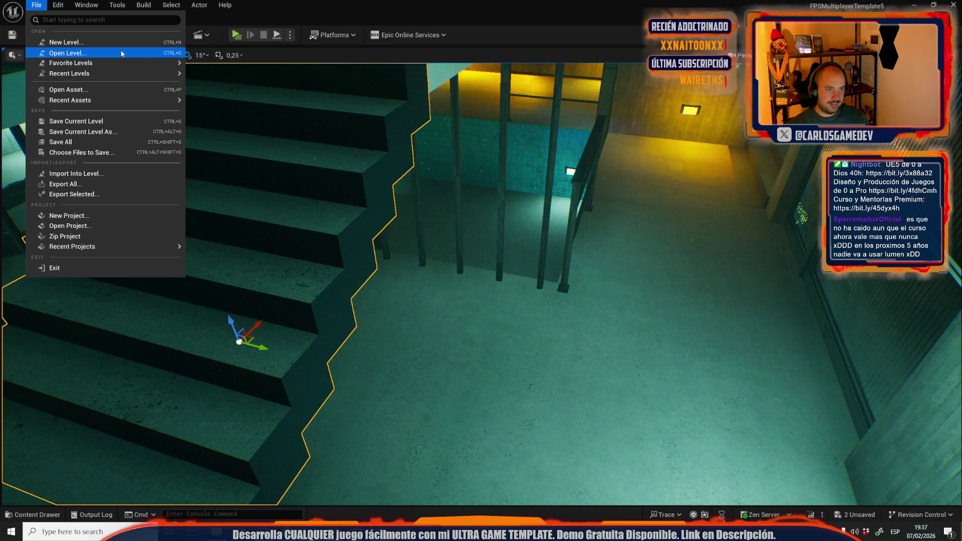
Open the Moon-13-Broken-Elevator level, saving the Moon-12-Crater-Base map when prompted.
left_click(91, 52)
scroll(405, 227, "down", 3)
double_click(672, 295)
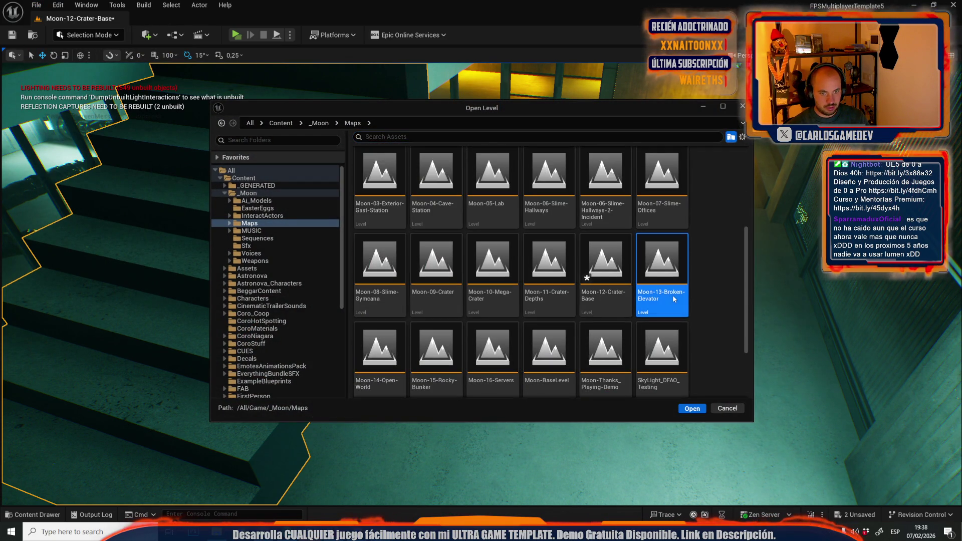
left_click(494, 370)
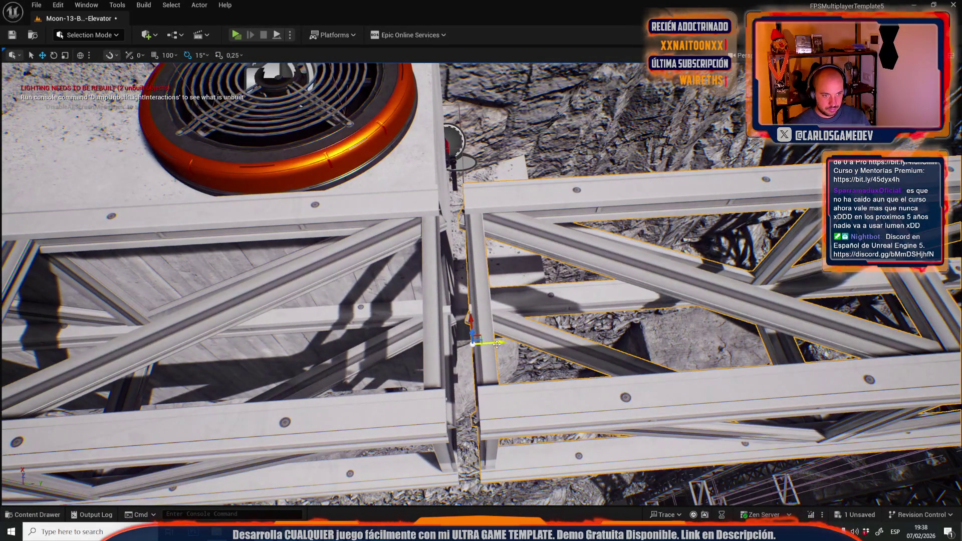
Nudge the truss sideways along Y, inspect it from around the cliff, then start a play-test.
left_click_drag(497, 344, 474, 343)
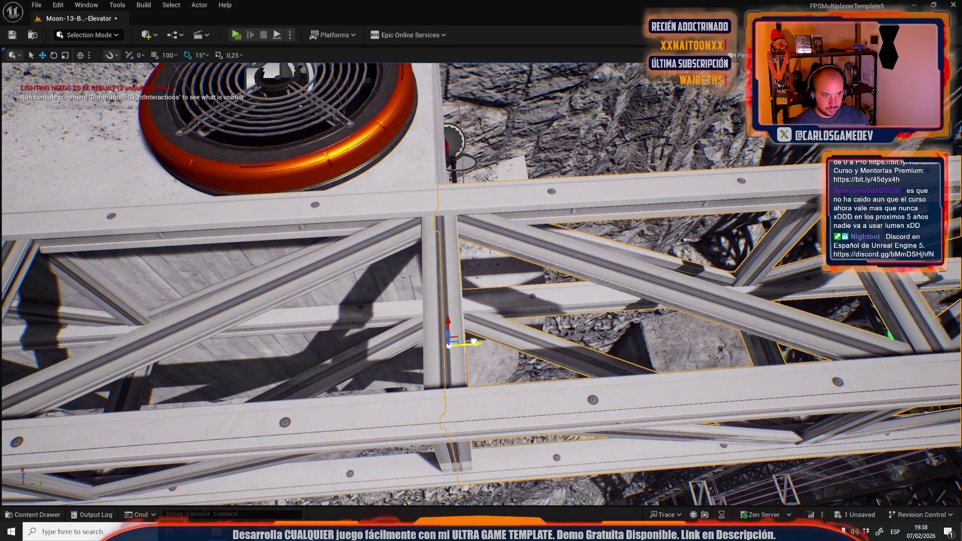
scroll(474, 342, "down", 10)
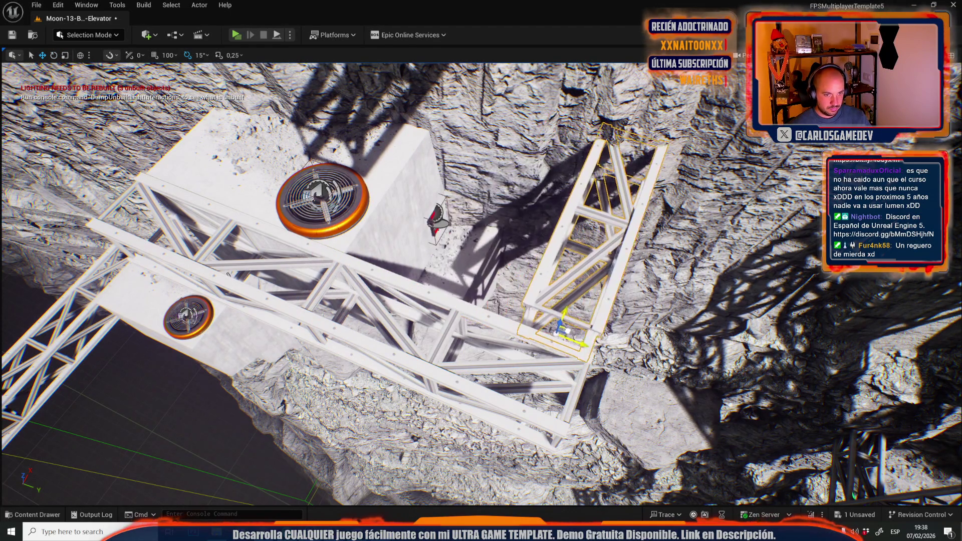
left_click_drag(560, 348, 358, 286)
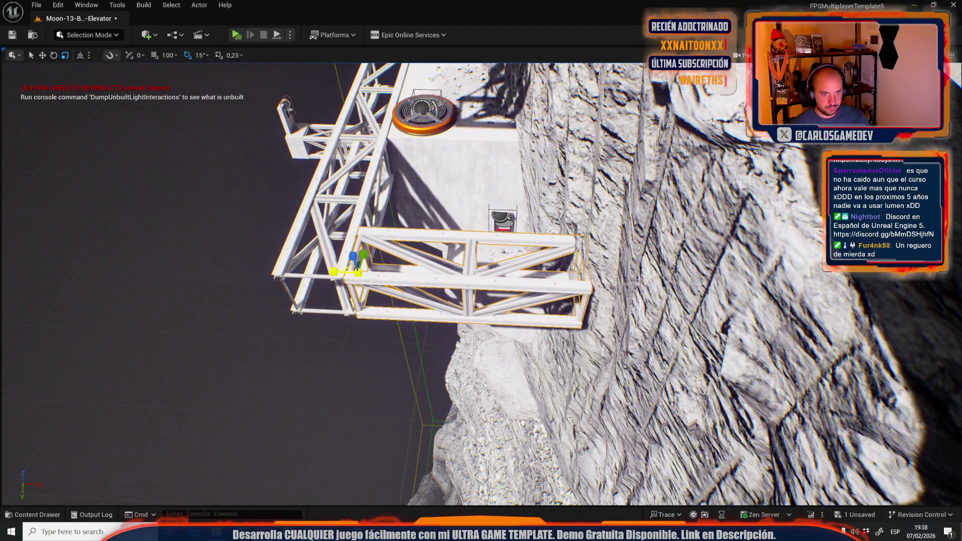
mouse_move(357, 286)
left_mouse_down()
mouse_move(345, 281)
mouse_move(351, 271)
mouse_move(381, 311)
mouse_move(388, 296)
mouse_move(401, 315)
left_mouse_up()
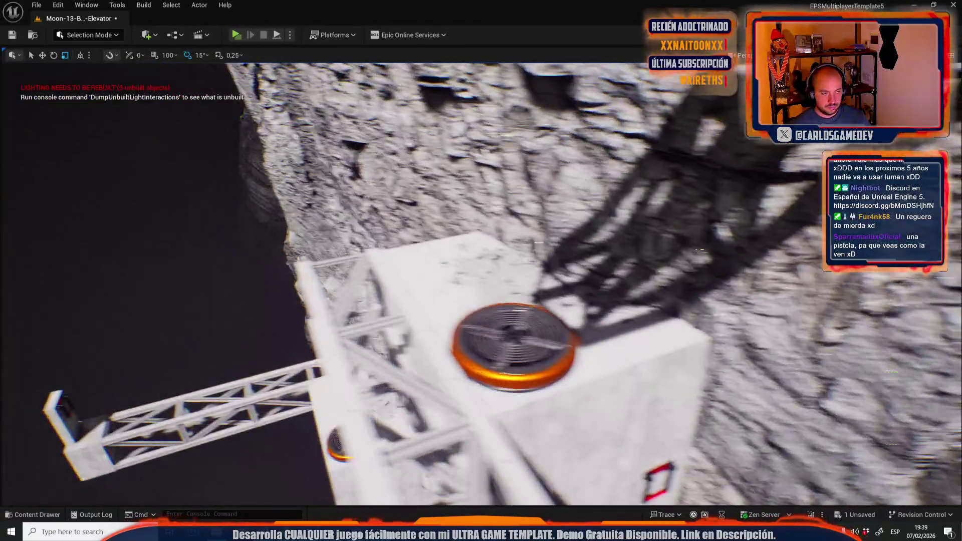
left_click_drag(358, 299, 358, 298)
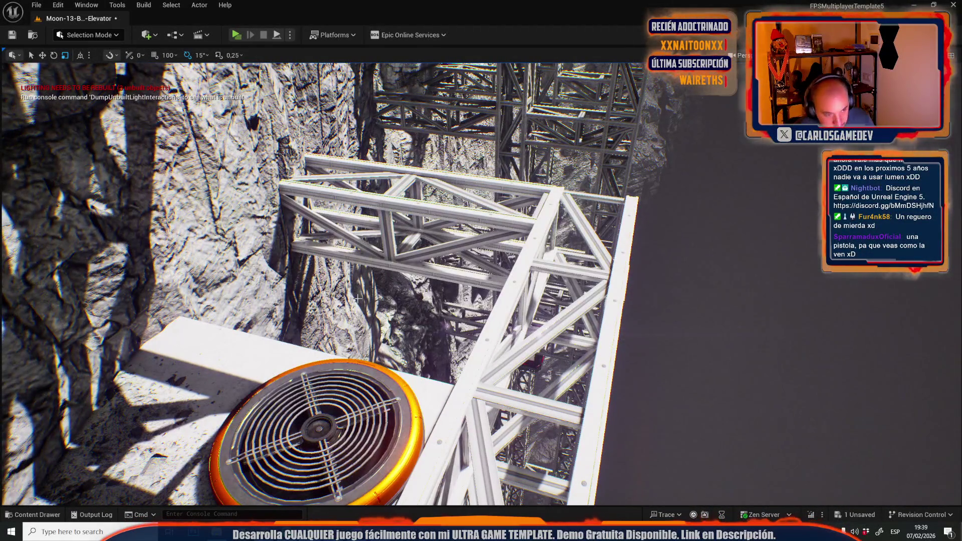
key("alt+p")
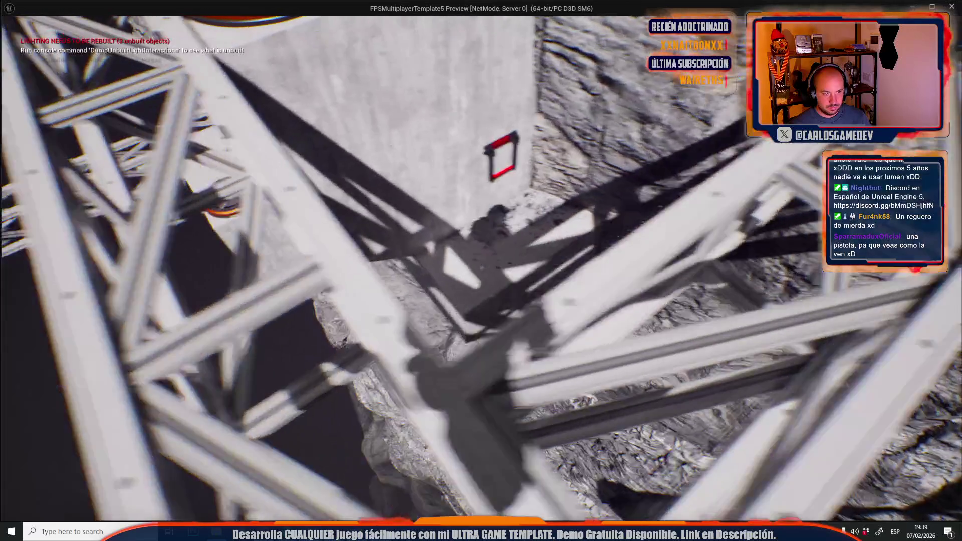
Stop the play-test with Escape and return to the editor.
key("Escape")
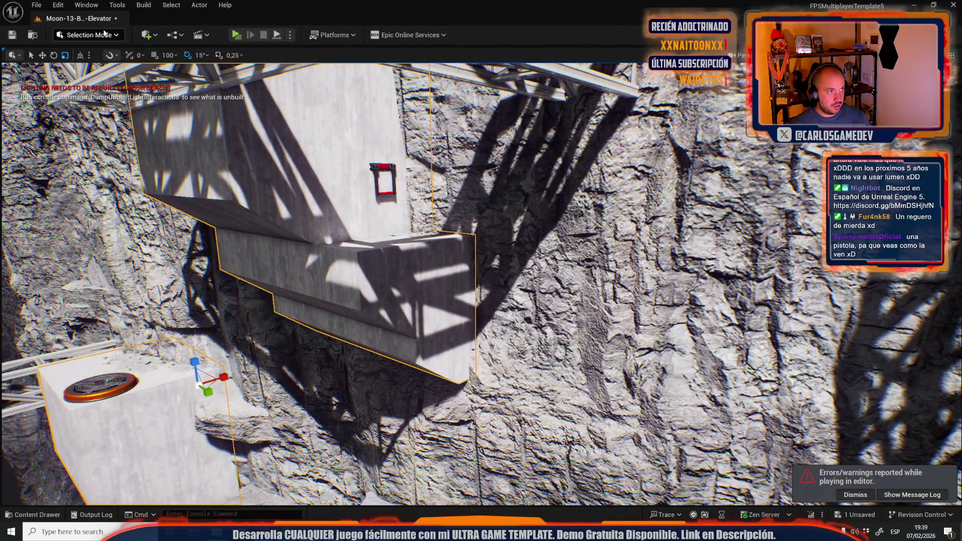
In Mesh Tool Mode, rotate a face of the SM_Cube95 block using face editing.
left_click(104, 33)
left_click(97, 146)
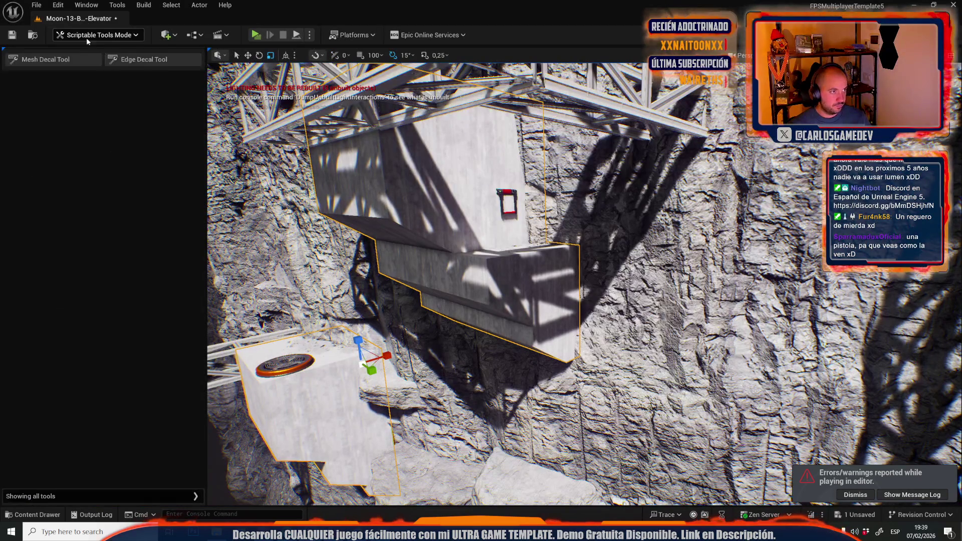
left_click(86, 35)
left_click(86, 159)
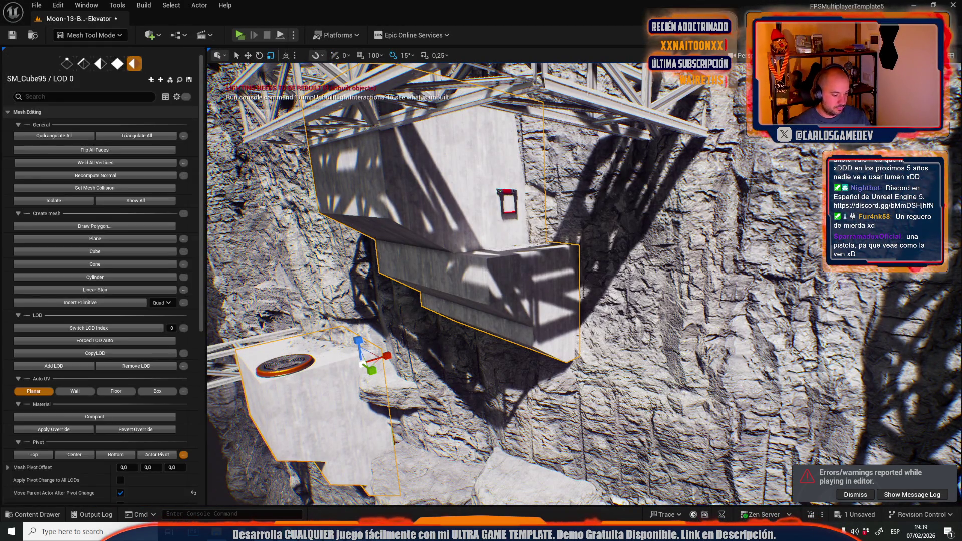
key("4")
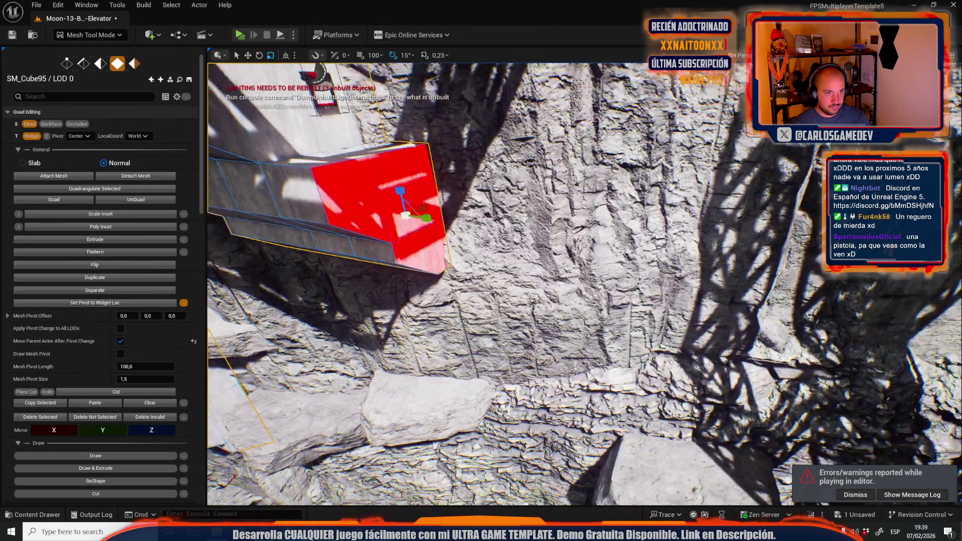
key("e")
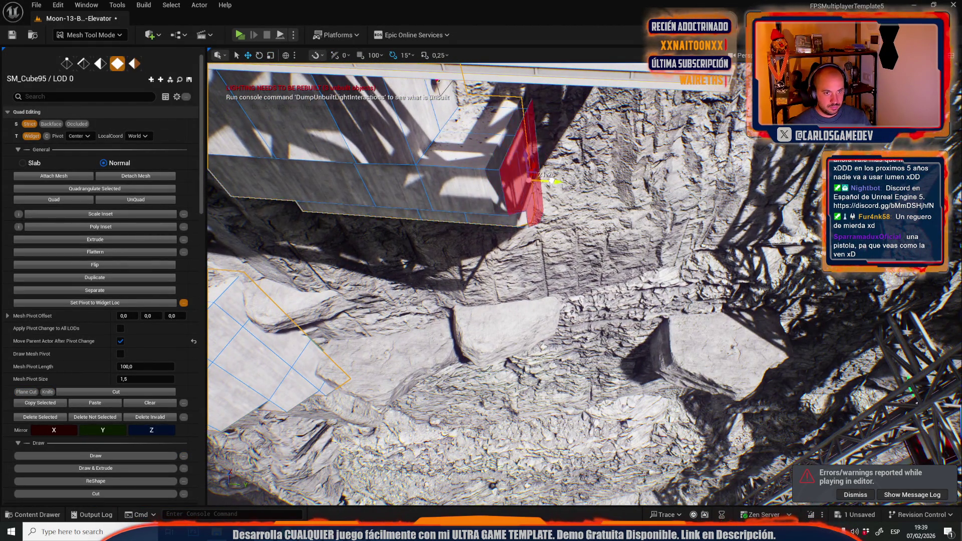
left_click_drag(611, 186, 476, 266)
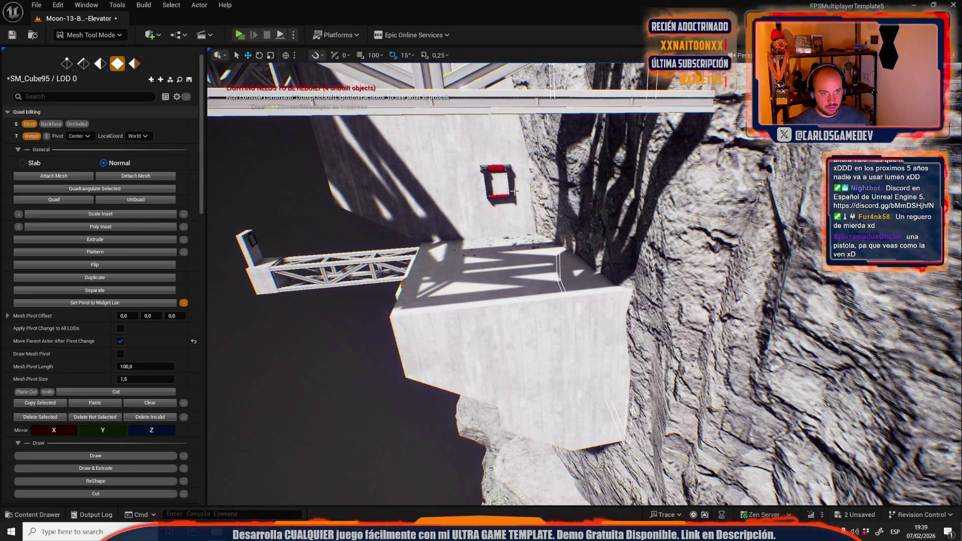
Return to Selection Mode and fly the view to a new spot.
left_click(126, 36)
left_click(85, 65)
mouse_move(451, 250)
left_mouse_down()
mouse_move(431, 271)
mouse_move(476, 273)
mouse_move(371, 325)
left_mouse_up()
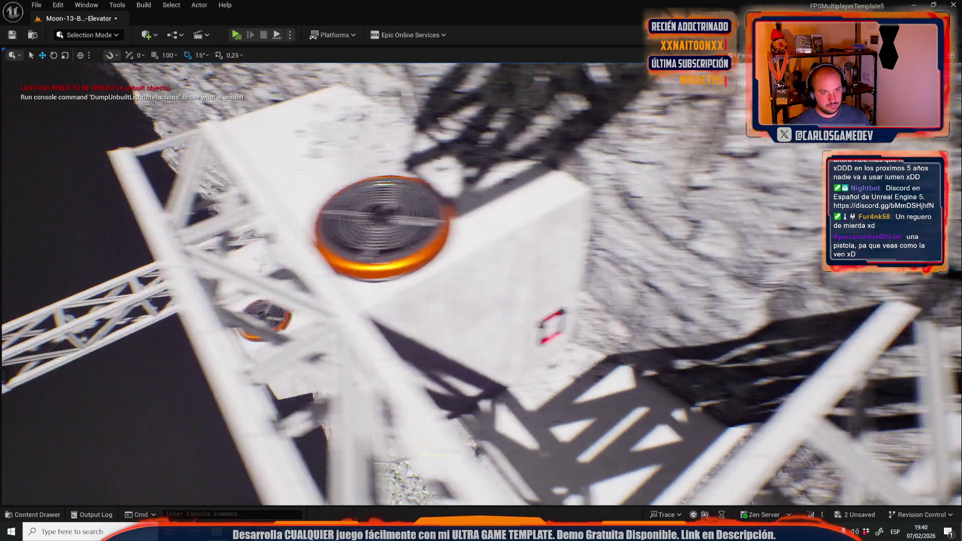
Bring up the Content Drawer, then fly the view down to the elevator scaffolding truss.
left_click_drag(481, 281, 466, 273)
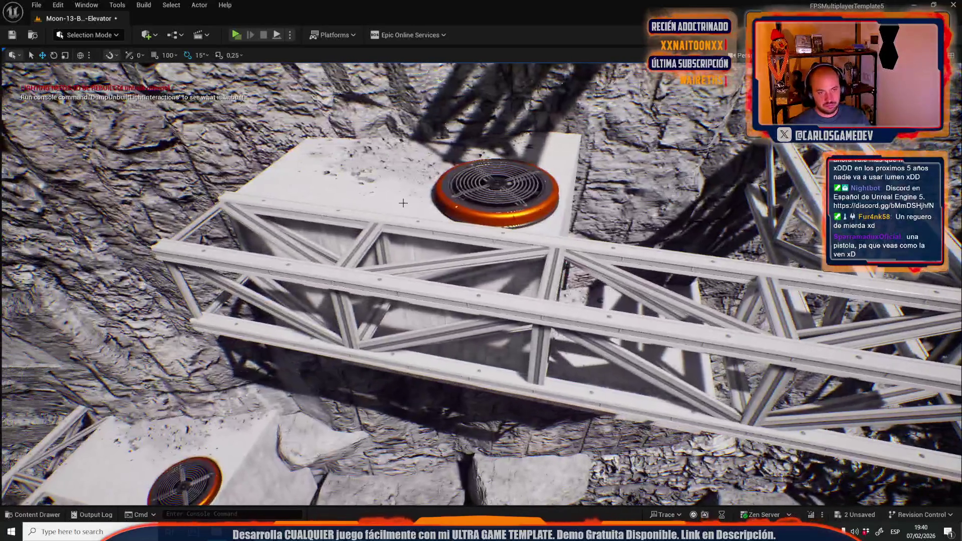
key("ctrl+space")
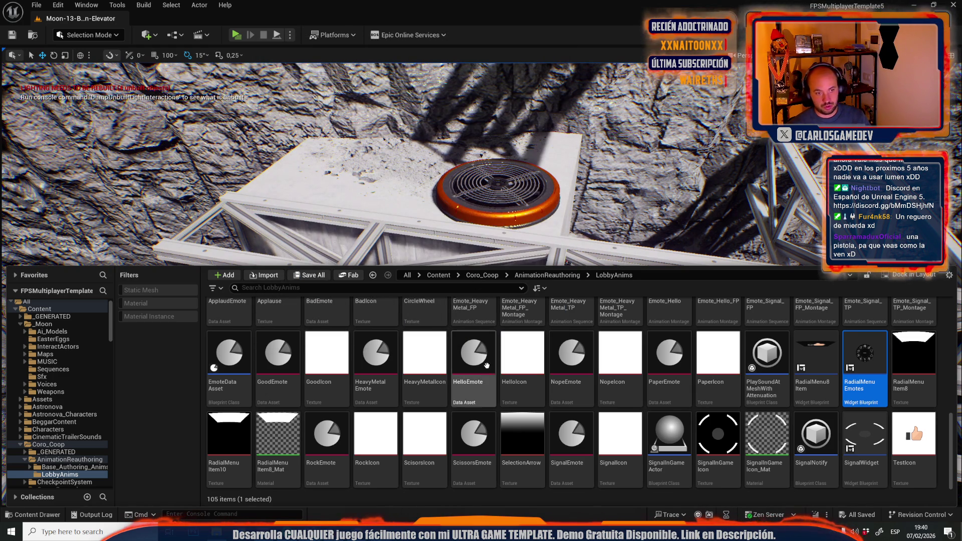
left_click_drag(496, 225, 496, 226)
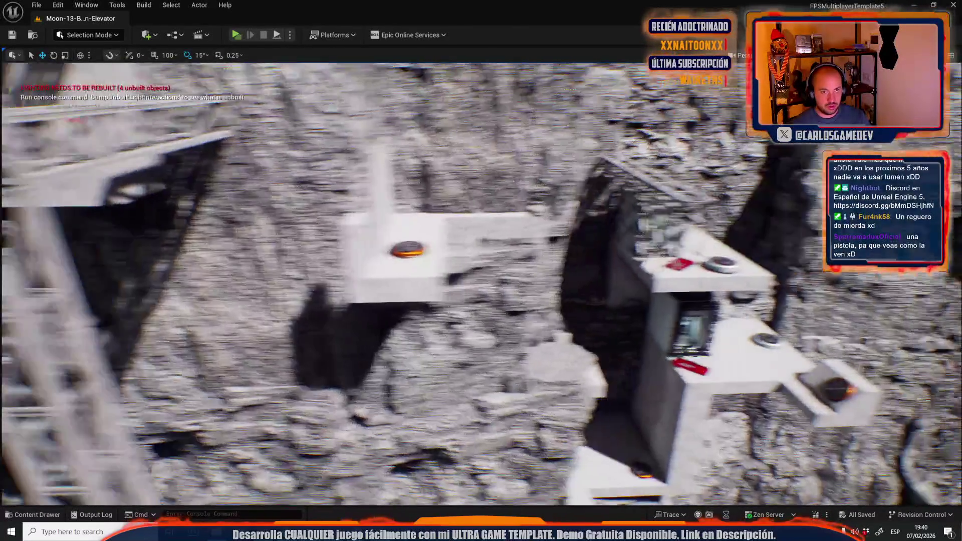
left_click_drag(496, 225, 496, 226)
left_click_drag(419, 175, 419, 175)
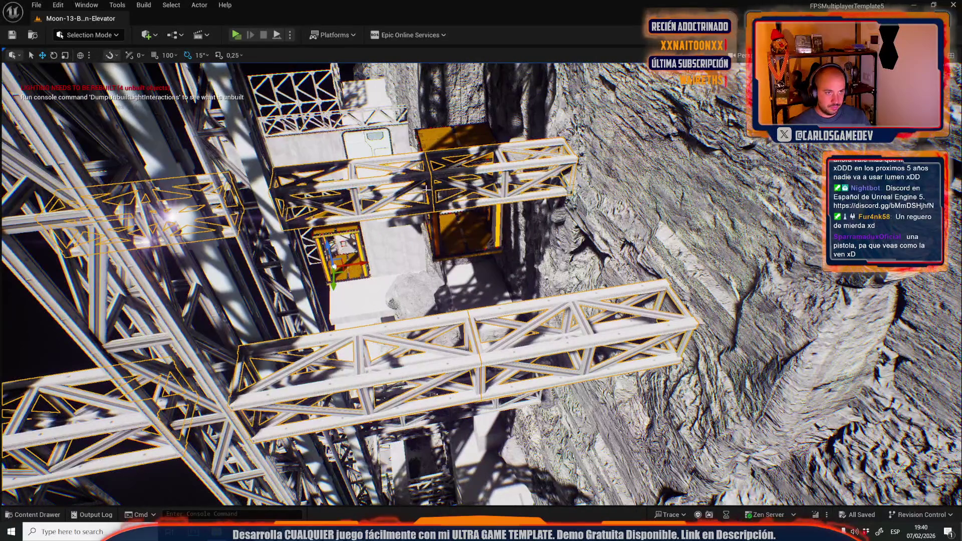
left_click_drag(463, 175, 438, 186)
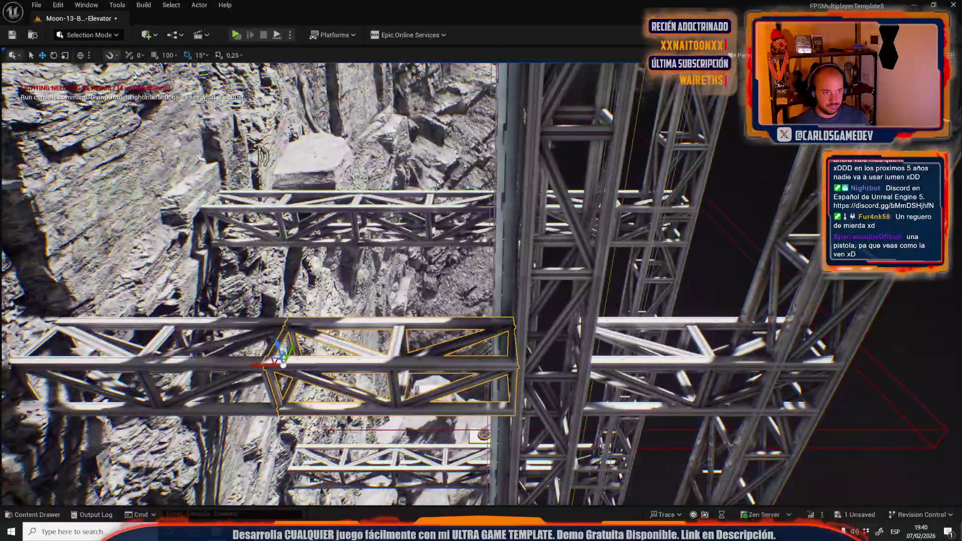
Create a new cube in Mesh Tool Mode and return to Selection Mode.
left_click(89, 35)
left_click(95, 159)
left_click(64, 36)
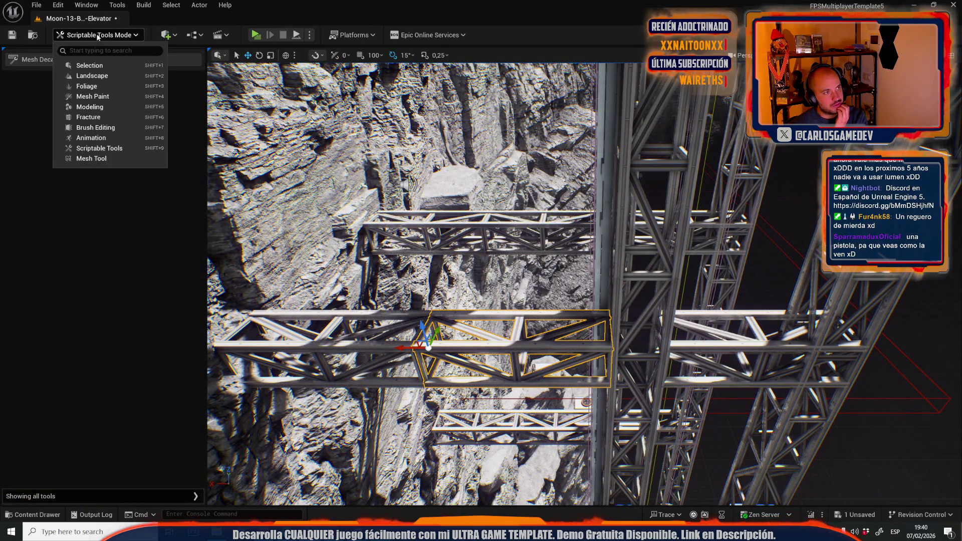
left_click(97, 160)
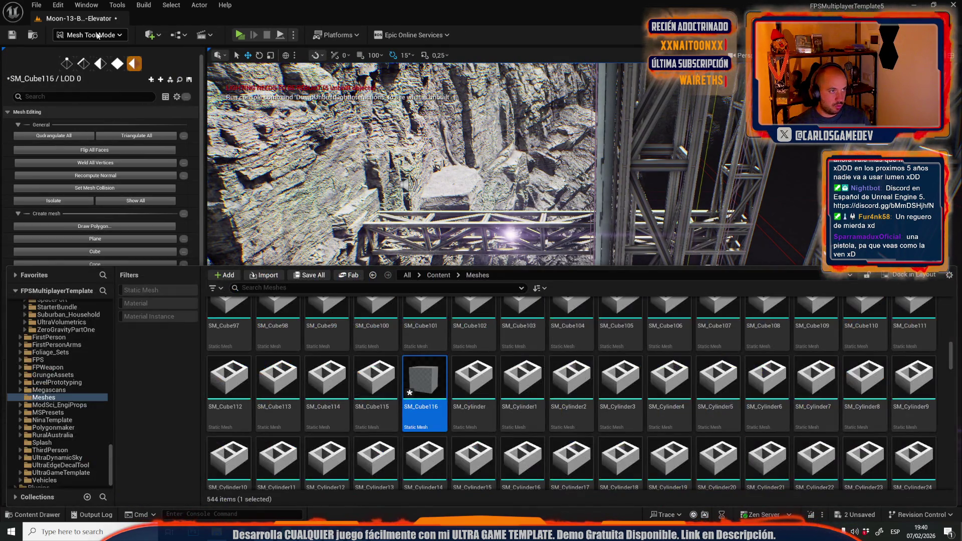
left_click(98, 36)
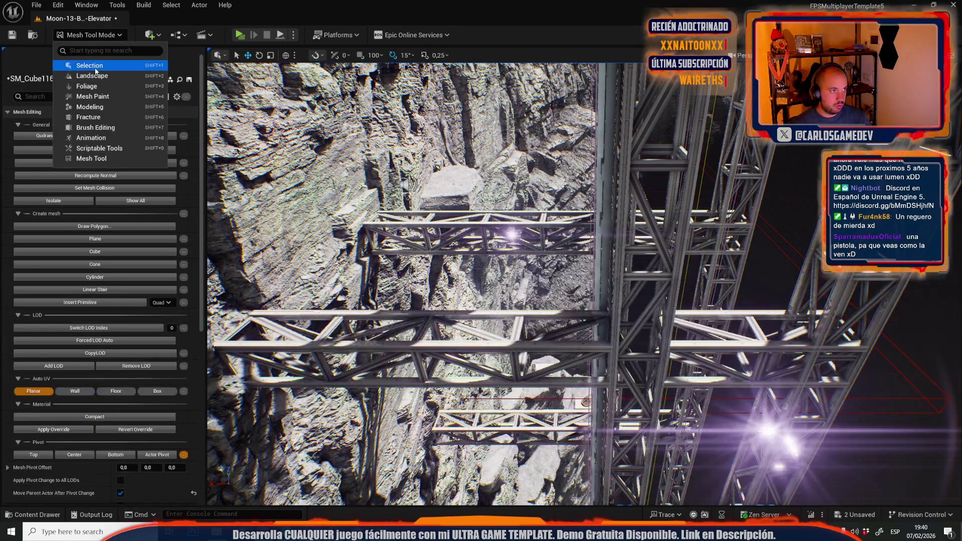
left_click(90, 67)
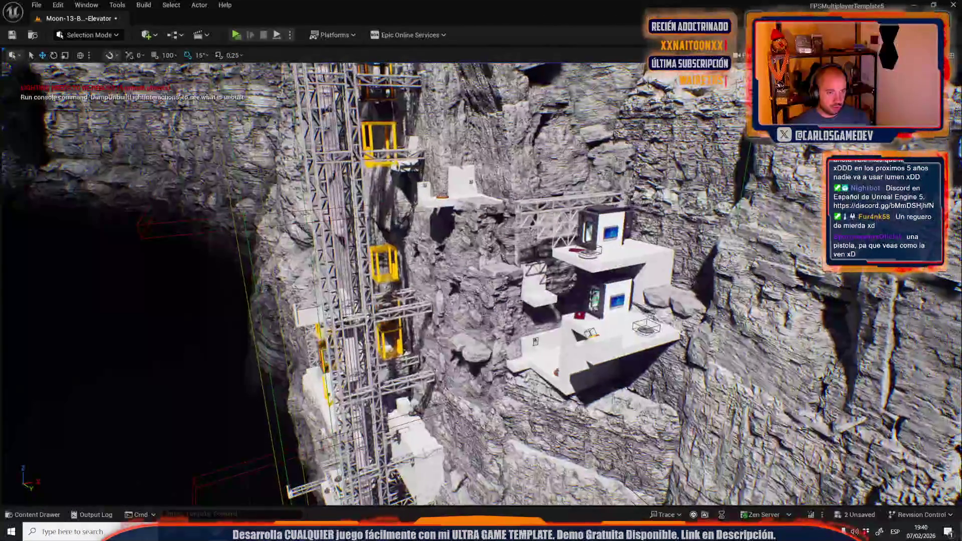
Select the new cube beside the scaffolding and focus the view on it.
key("w")
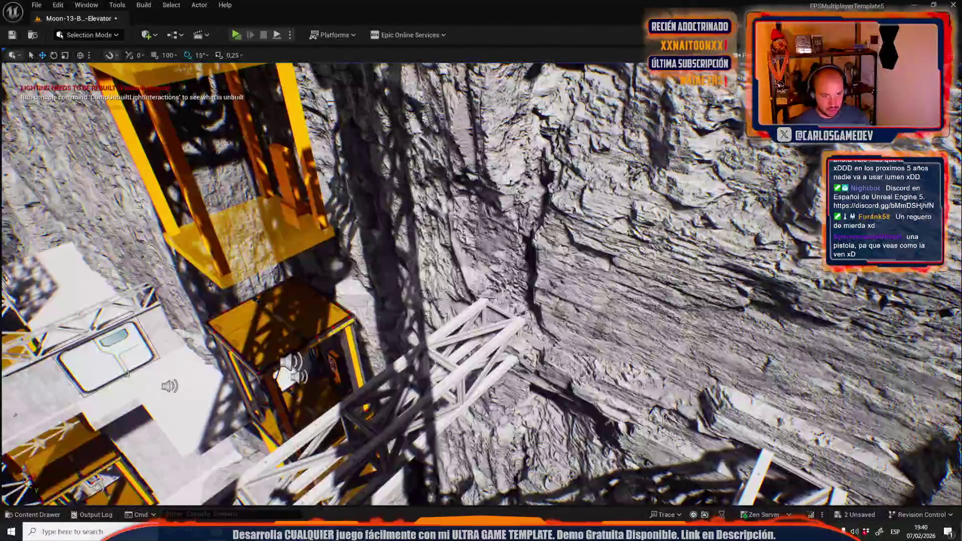
left_click(490, 269)
key("f")
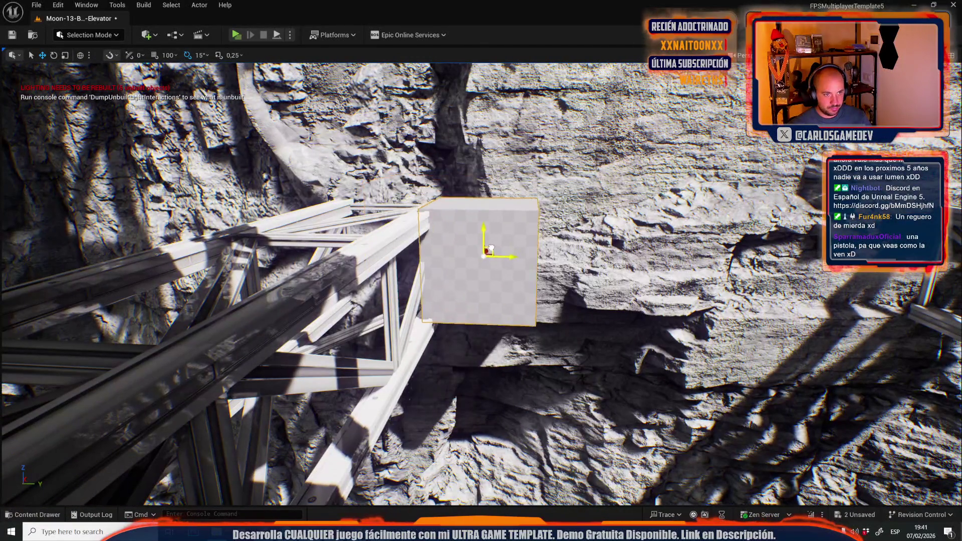
mouse_move(499, 255)
left_mouse_down()
mouse_move(560, 270)
mouse_move(66, 176)
left_mouse_up()
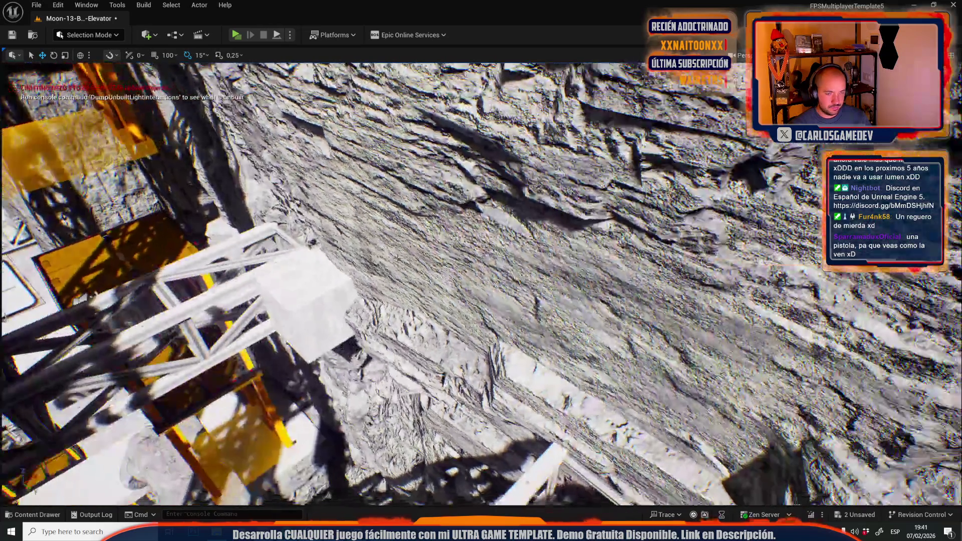
key("f")
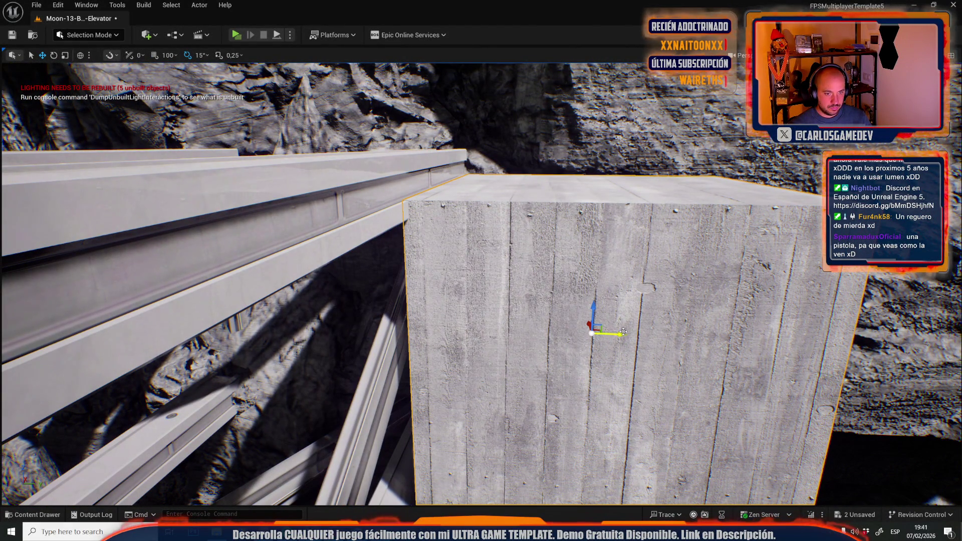
left_click(99, 35)
Flatten the white cube into a platform by moving its bottom face up.
left_click(103, 159)
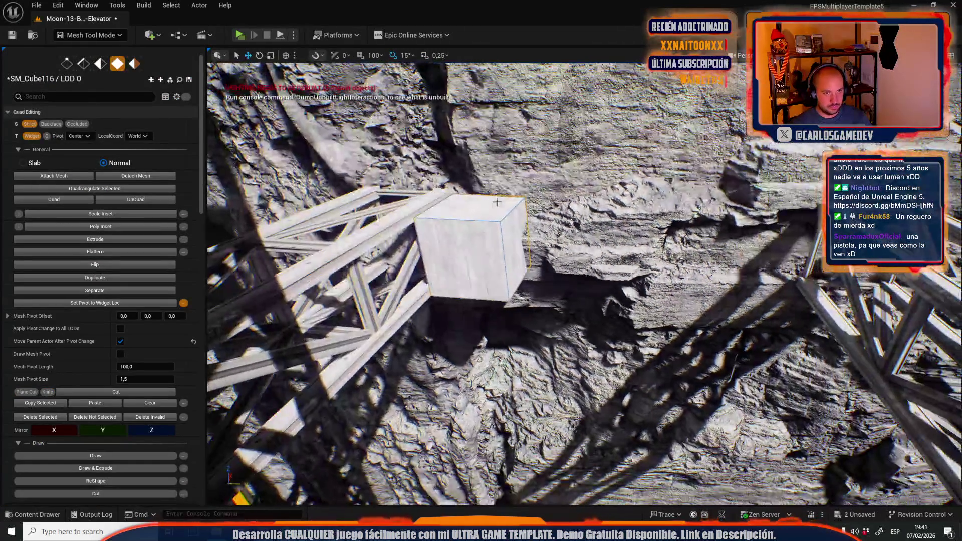
left_click(475, 226)
scroll(584, 283, "down", 5)
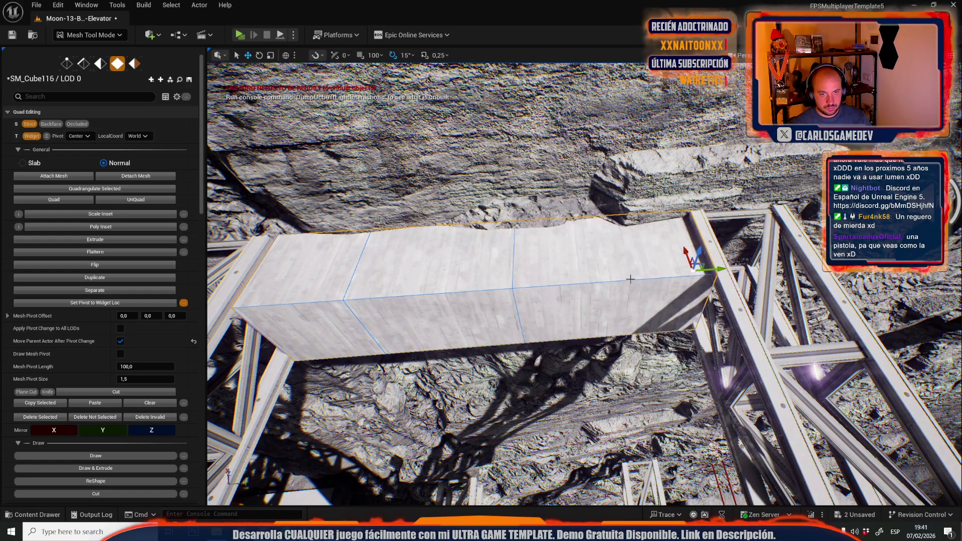
left_click_drag(607, 288, 591, 270)
left_click_drag(498, 264, 716, 261)
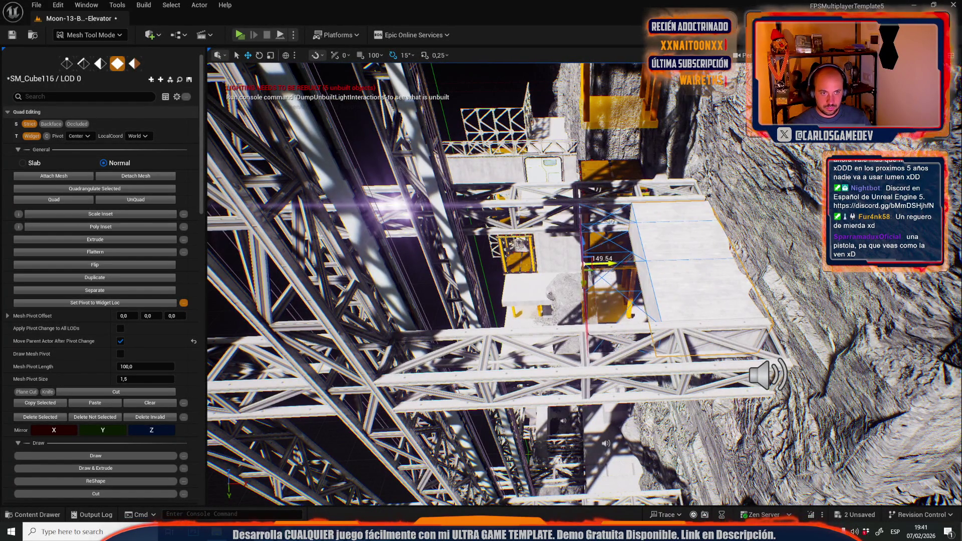
left_click_drag(532, 323, 532, 322)
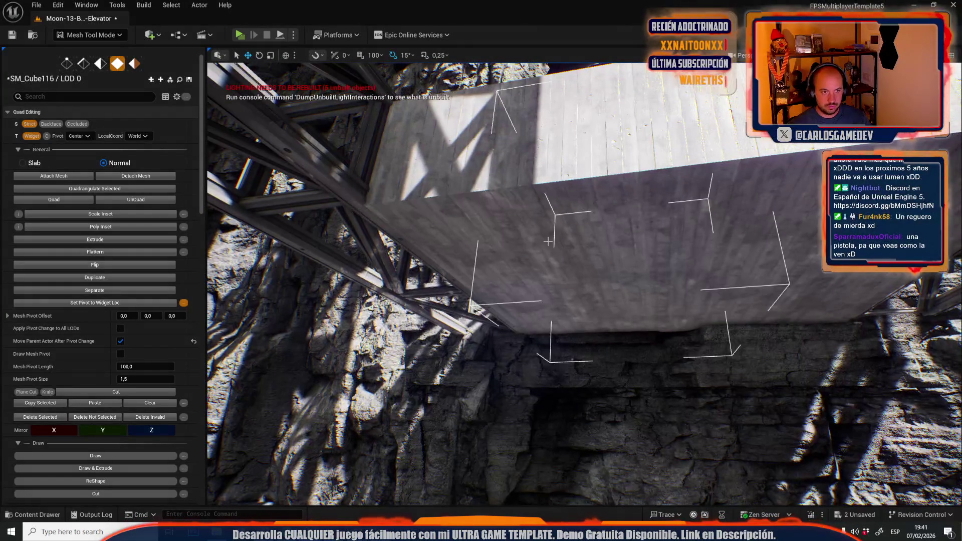
left_click(559, 229)
left_click_drag(658, 257, 655, 221)
Build SM_Cube116's lightmap UVs at resolution 256, then return to Selection Mode.
left_click(131, 62)
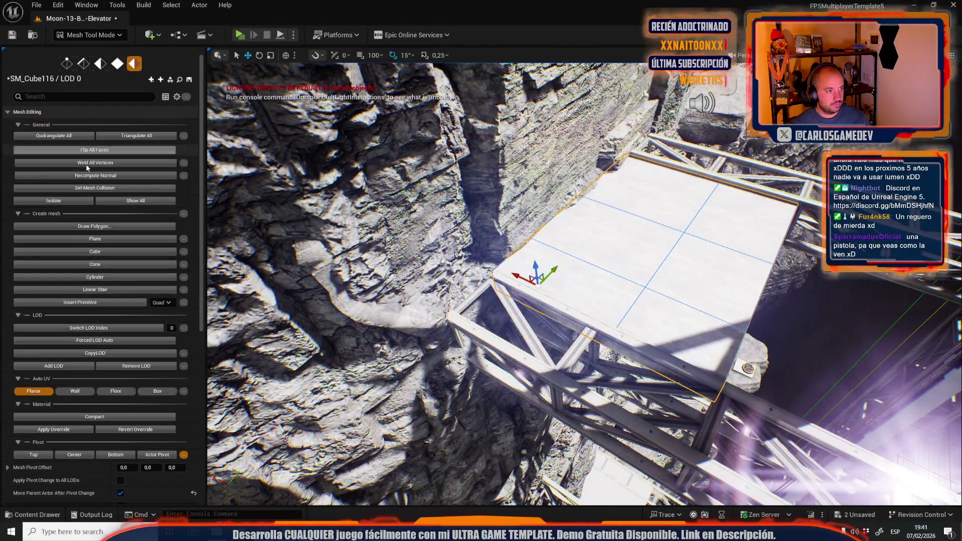
scroll(105, 359, "down", 3)
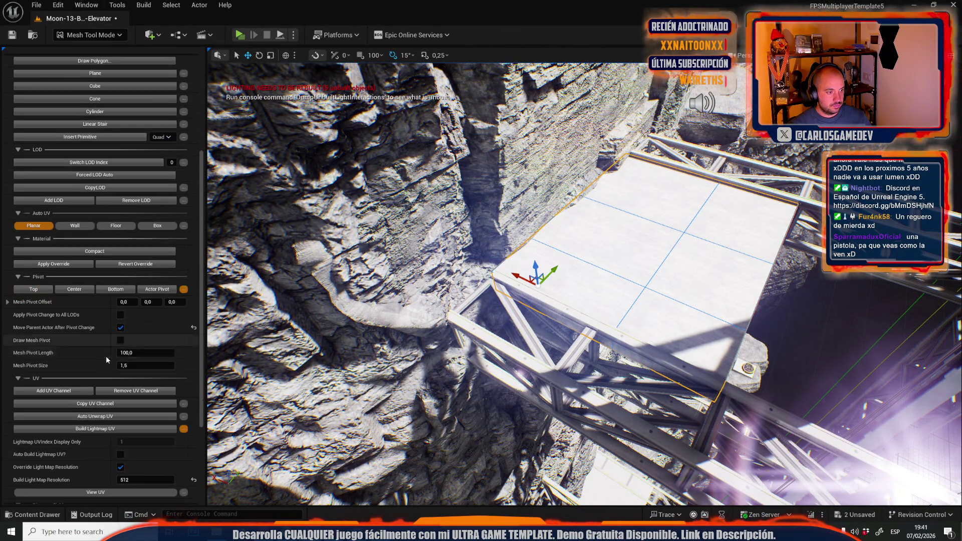
type("256")
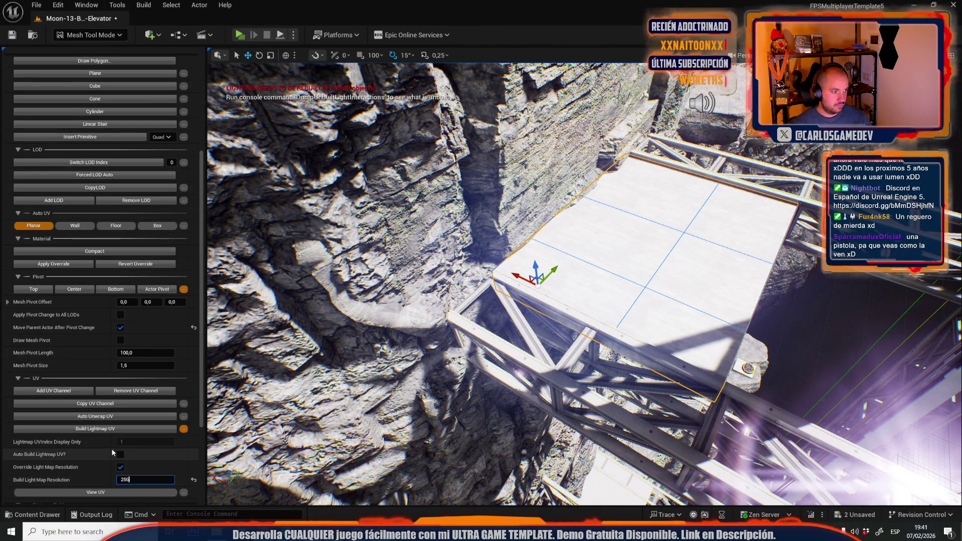
left_click(104, 429)
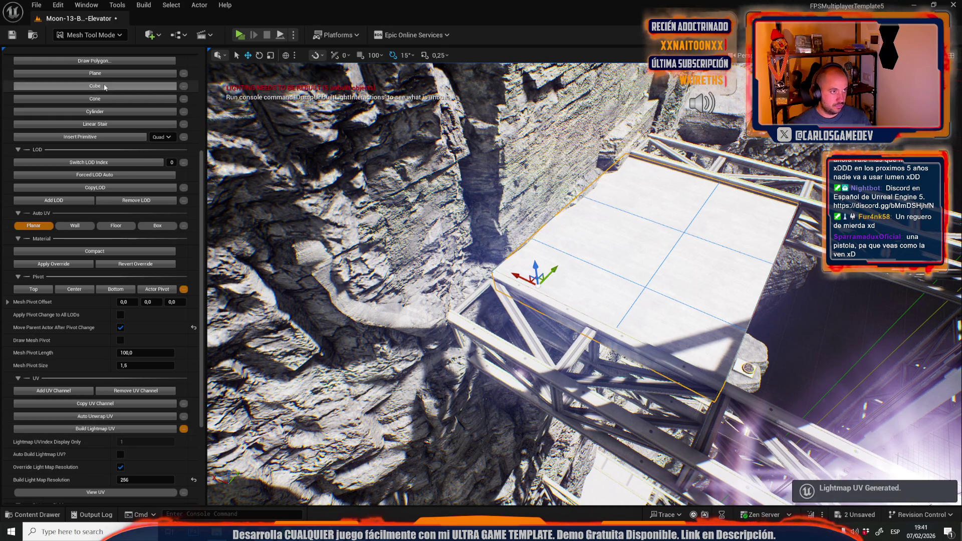
left_click(90, 34)
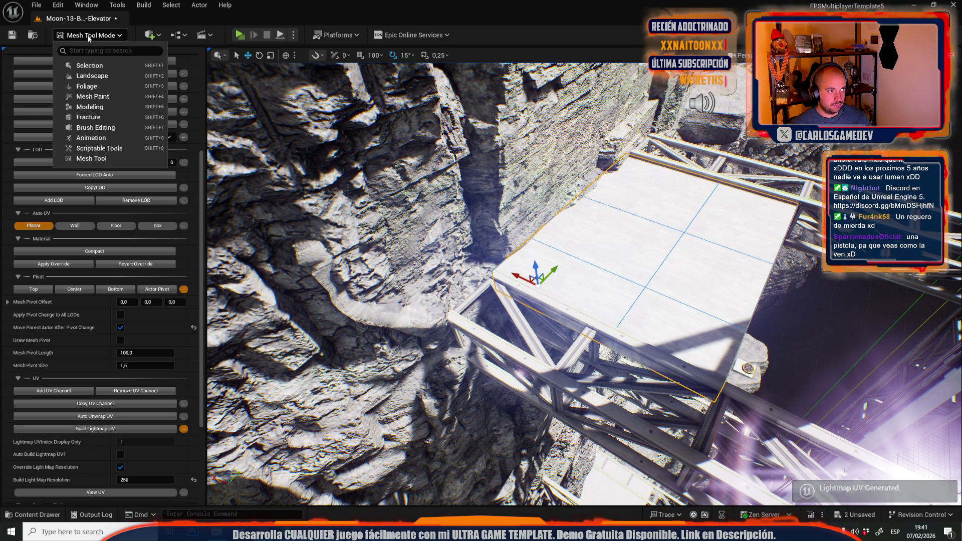
left_click(80, 66)
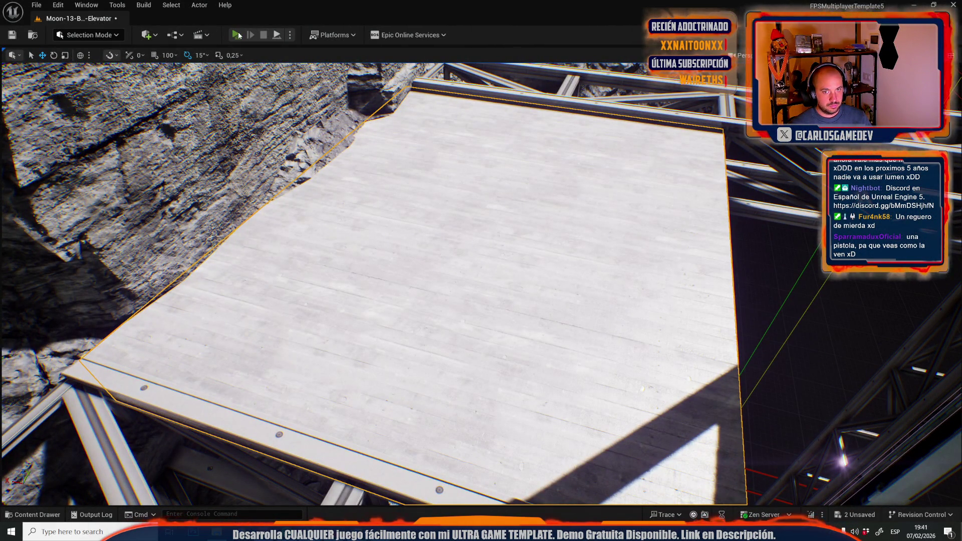
Play-test the level twice, switching to mesh editing tools in between, and stop.
left_click(236, 34)
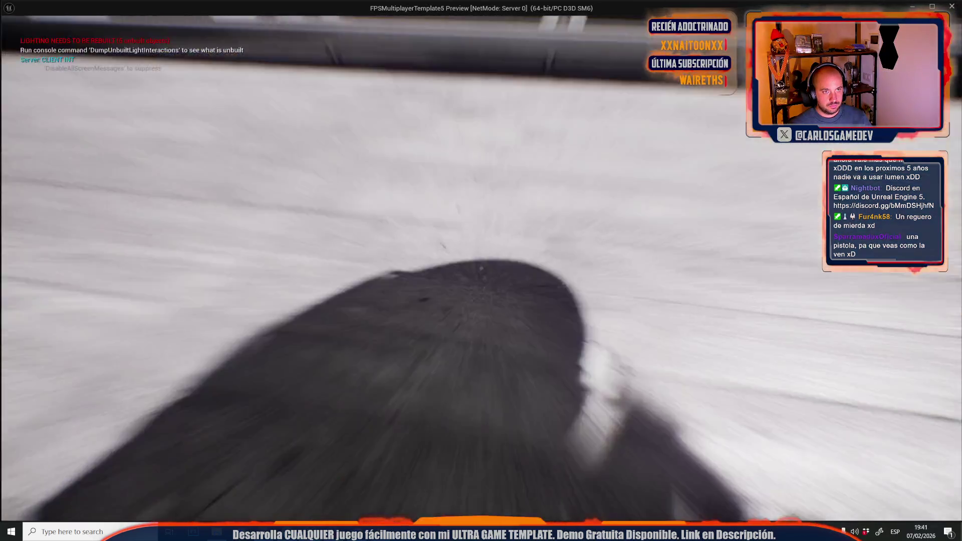
key("Escape")
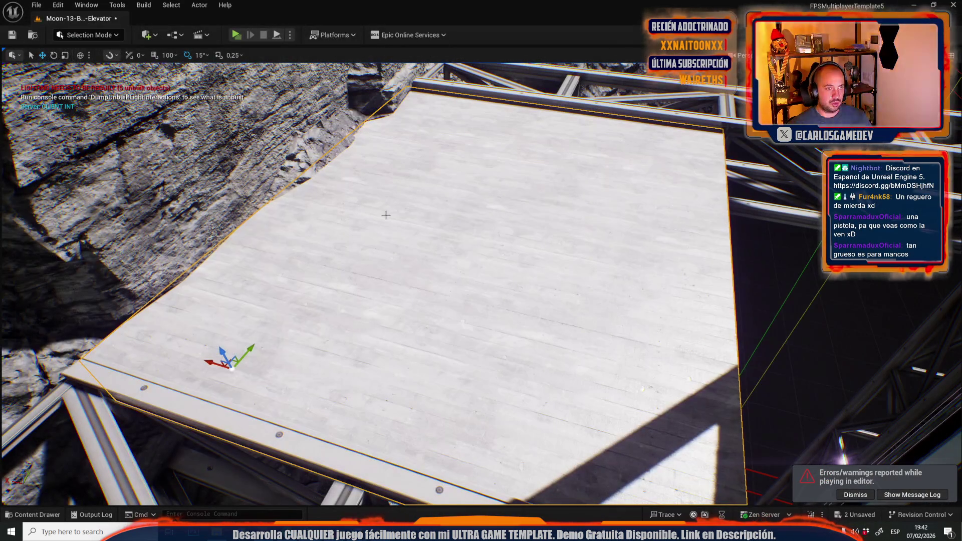
left_click(87, 35)
left_click(101, 158)
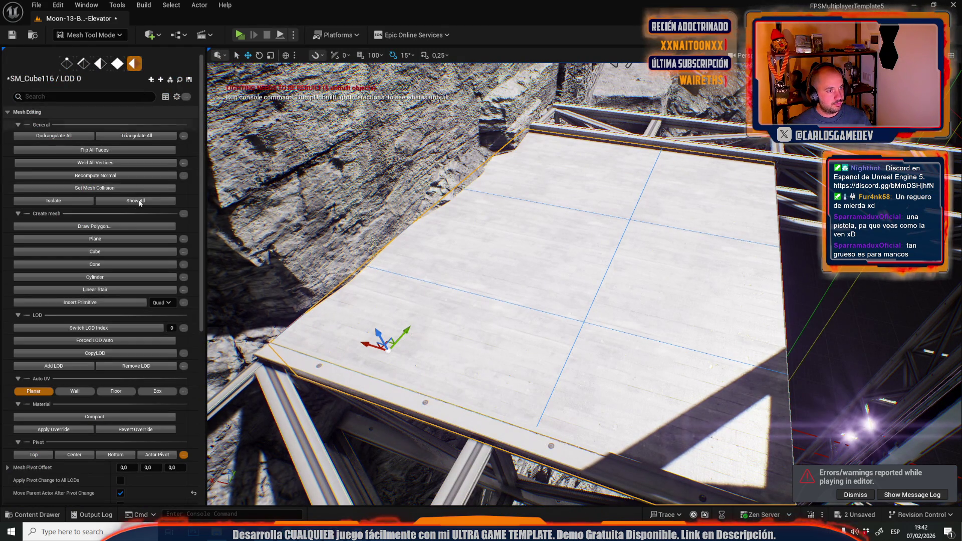
left_click(247, 35)
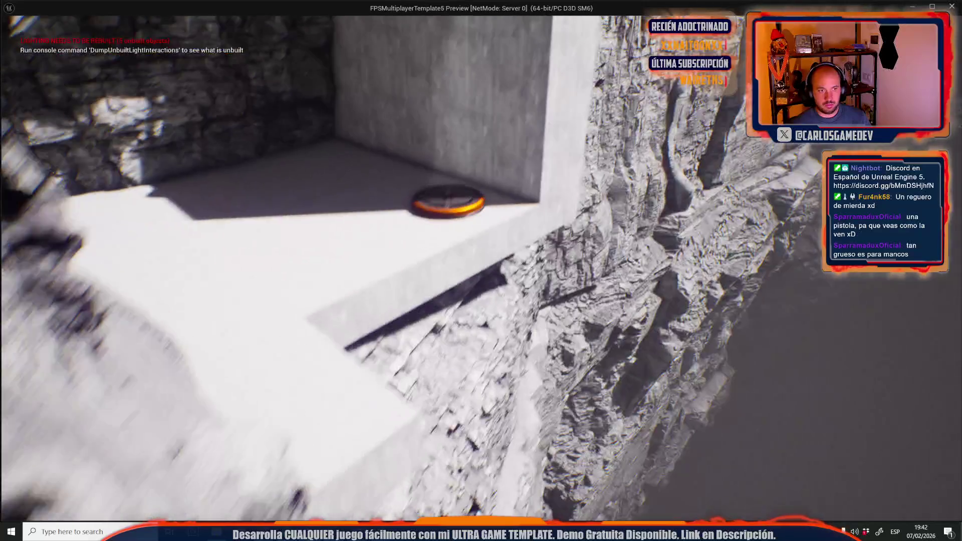
key("alt+Tab")
key("Escape")
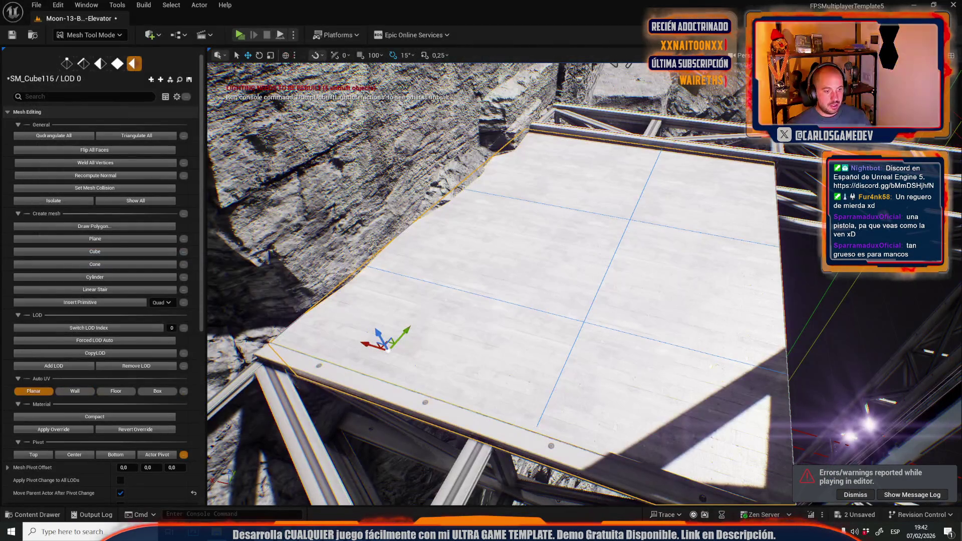
Select the platform note on line 15 in the notes file, then return to Selection Mode.
key("alt+Tab")
left_click(415, 201)
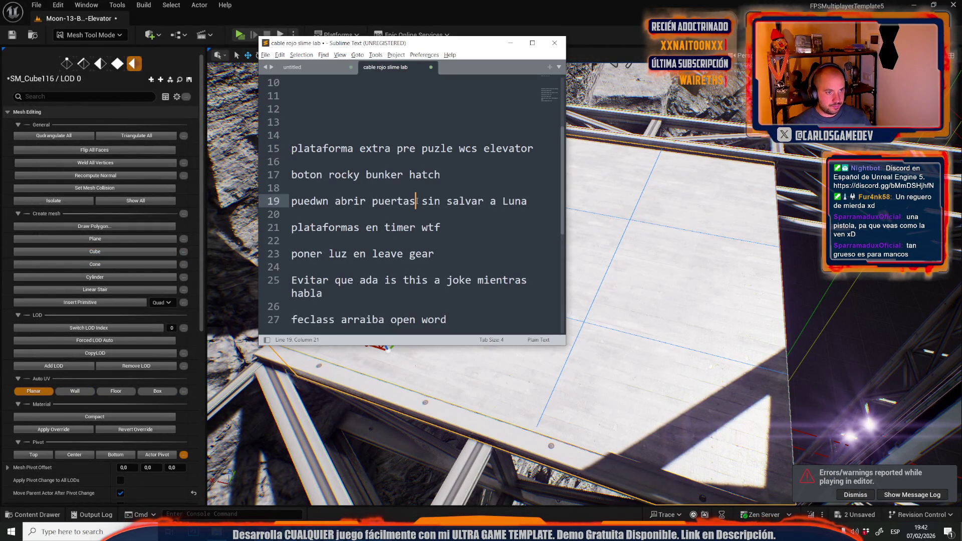
left_click(531, 150)
key("shift+Home")
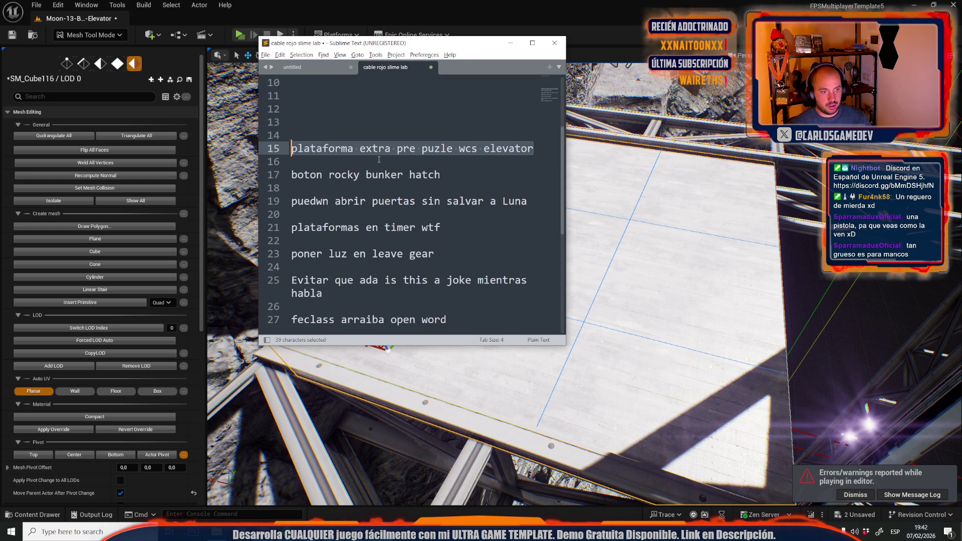
key("alt+Tab")
left_click(89, 34)
left_click(75, 67)
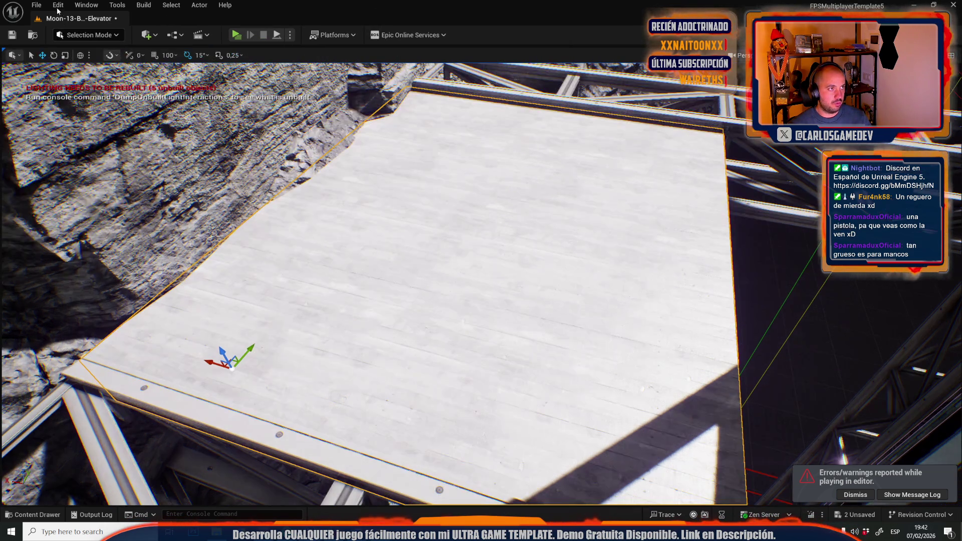
Open the Moon-15-Rocky-Bunker level, saving the Broken Elevator map's changes first.
left_click(36, 5)
mouse_move(88, 74)
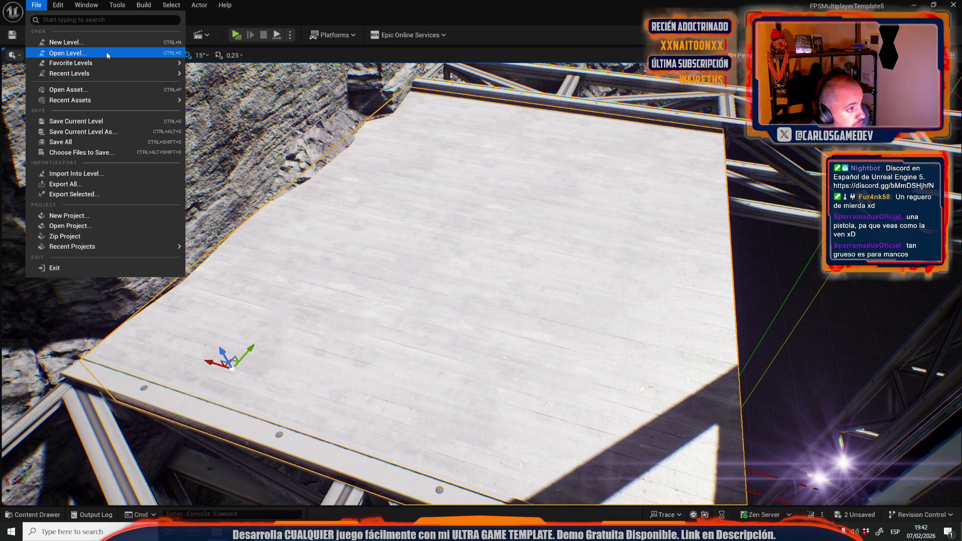
key("alt+Tab")
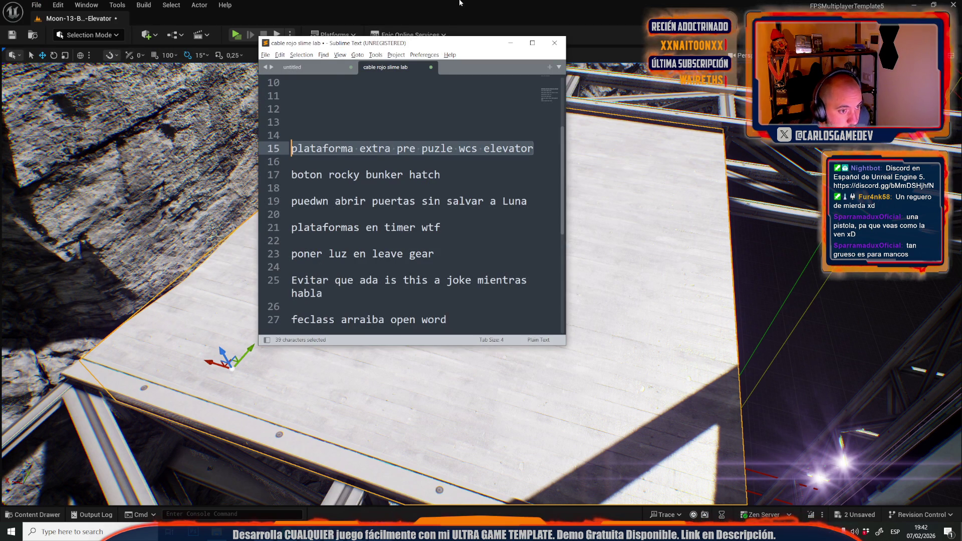
left_click(460, 3)
left_click(37, 5)
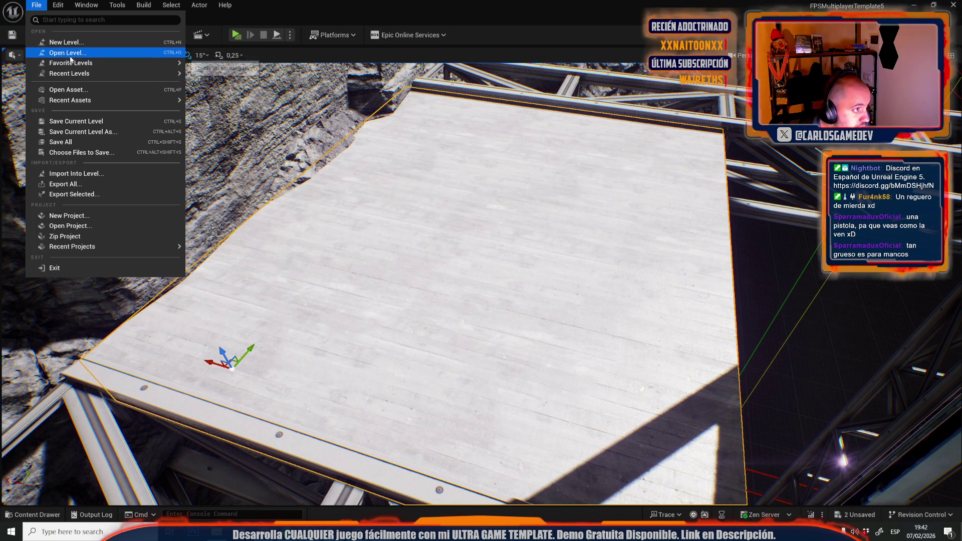
left_click(67, 52)
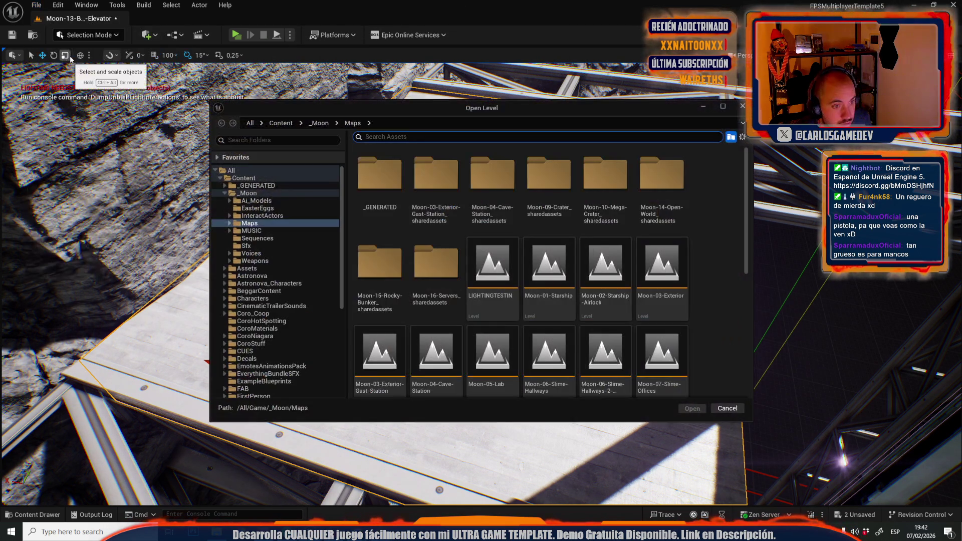
scroll(408, 276, "down", 2)
scroll(408, 276, "down", 2)
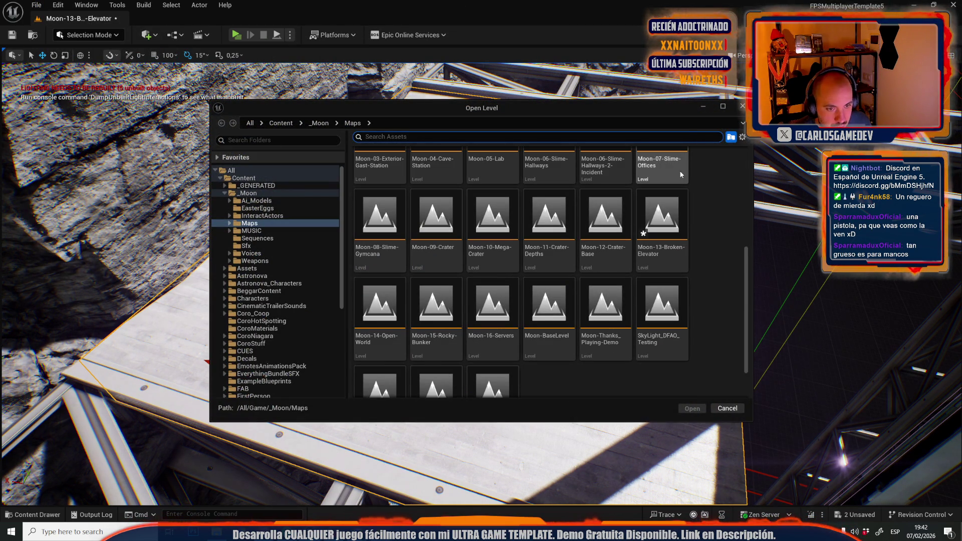
double_click(436, 309)
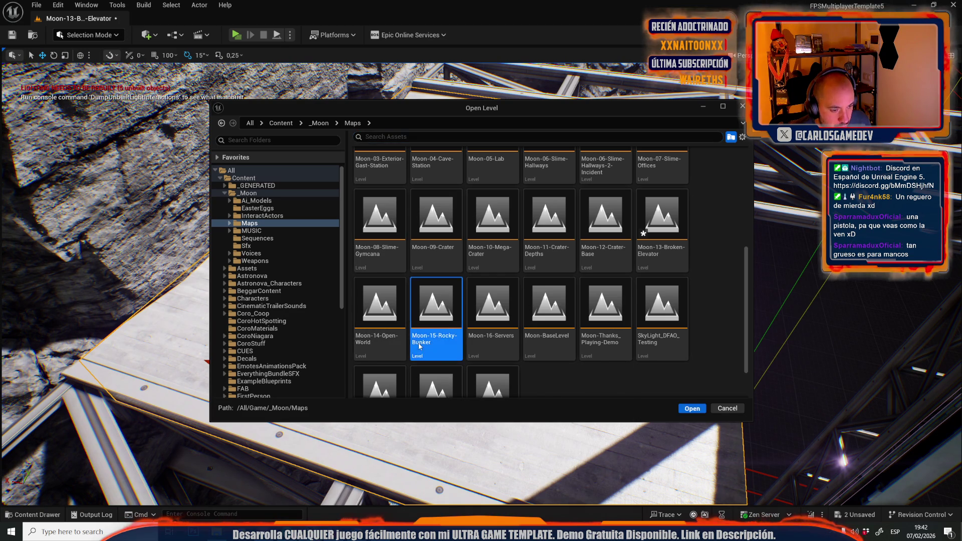
left_click(517, 375)
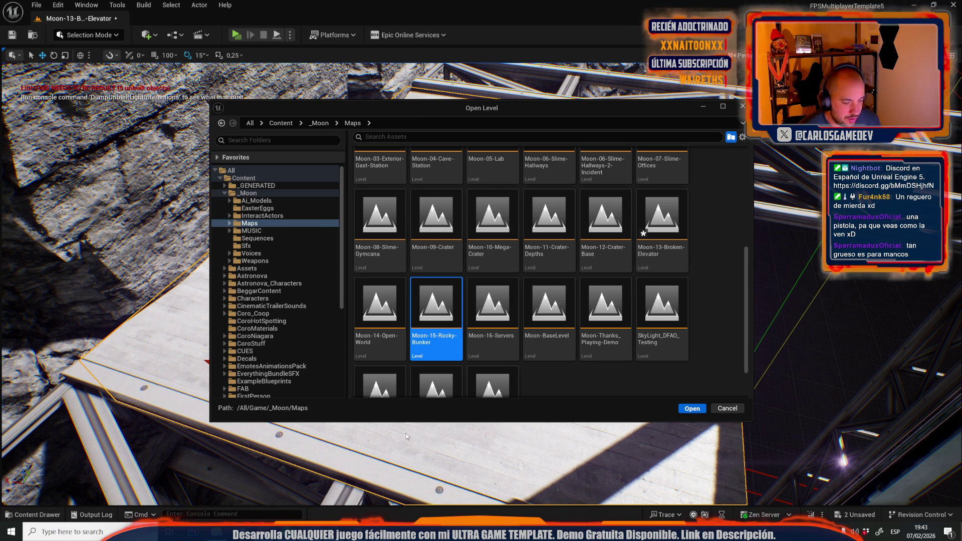
left_click(692, 409)
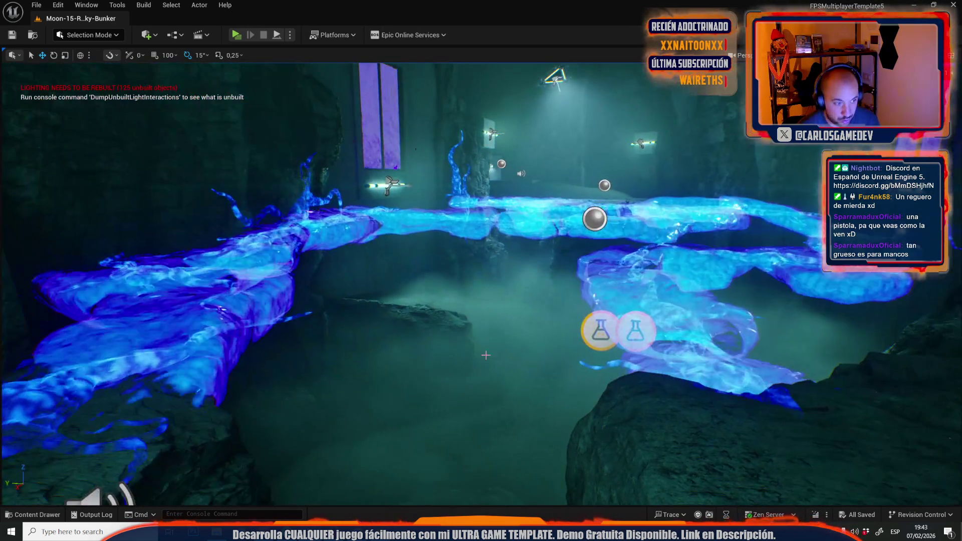
Fly to the round door, select ToiletButtonCrew7, and add its Button Interacted Dispatcher event.
key("w")
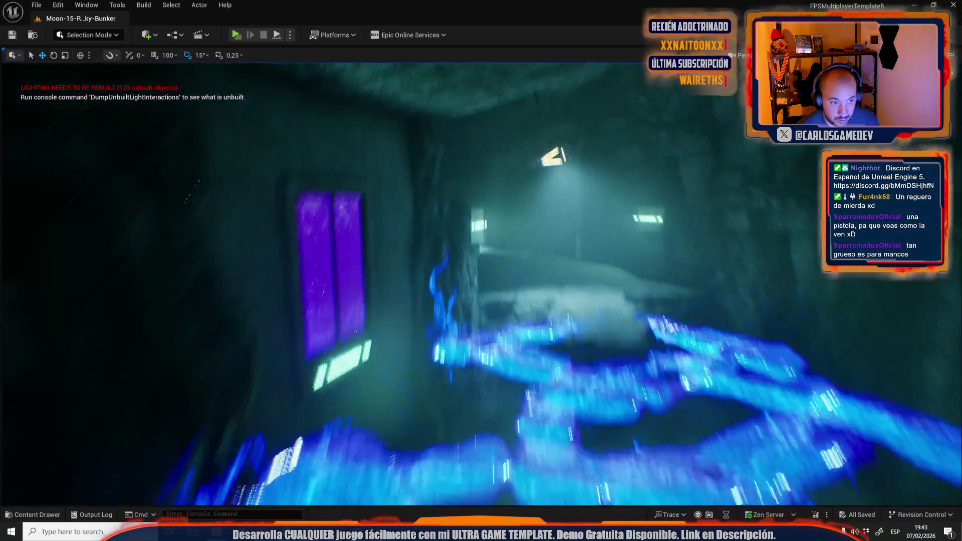
key("w")
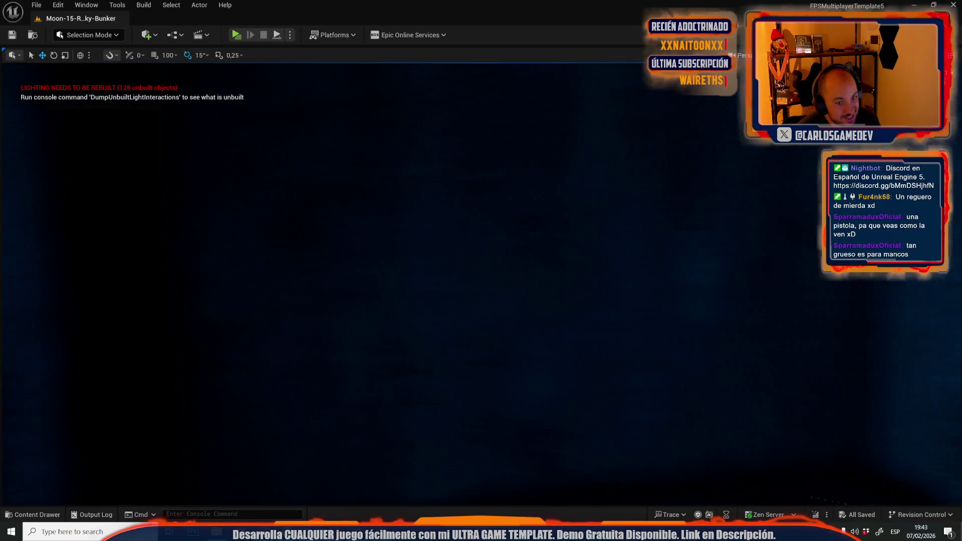
key("w")
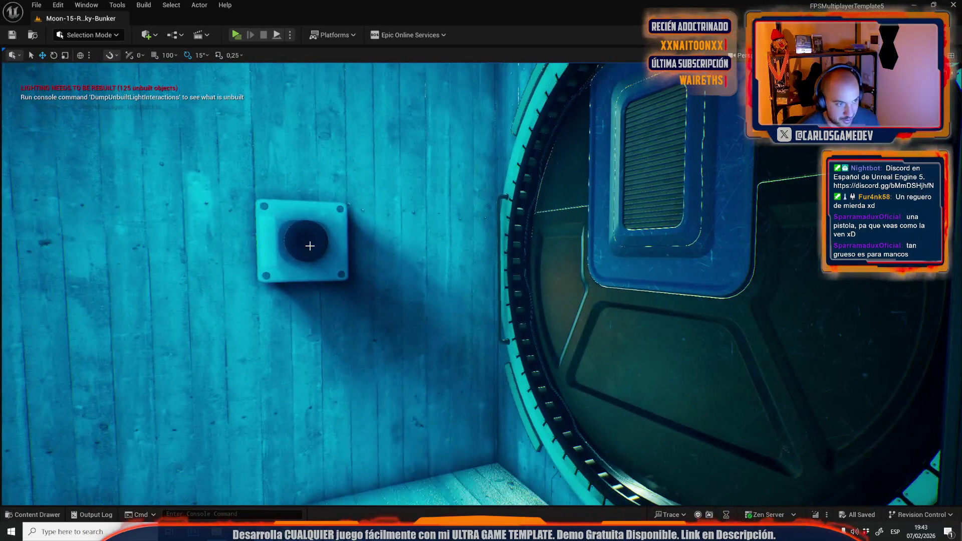
left_click(311, 245)
left_click(199, 5)
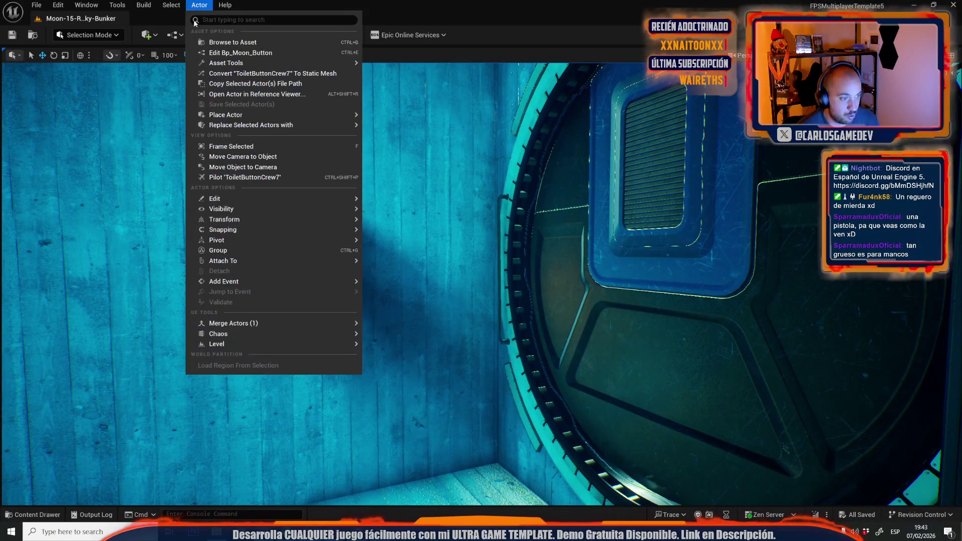
mouse_move(278, 280)
left_click(424, 307)
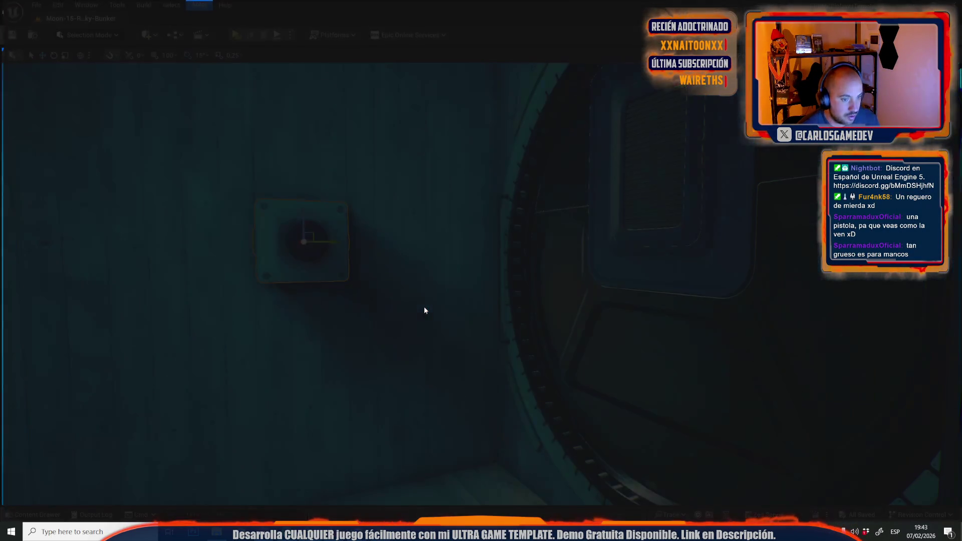
scroll(459, 277, "down", 4)
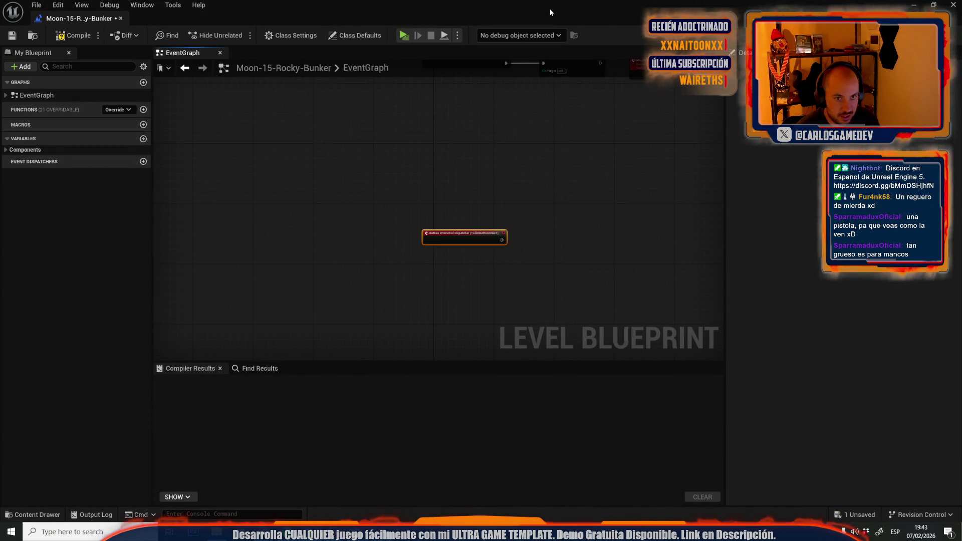
Select the round bunker door CrouchTrapDoor12 in the level and restore the blueprint editor.
left_click_drag(566, 186, 410, 198)
right_click(459, 269)
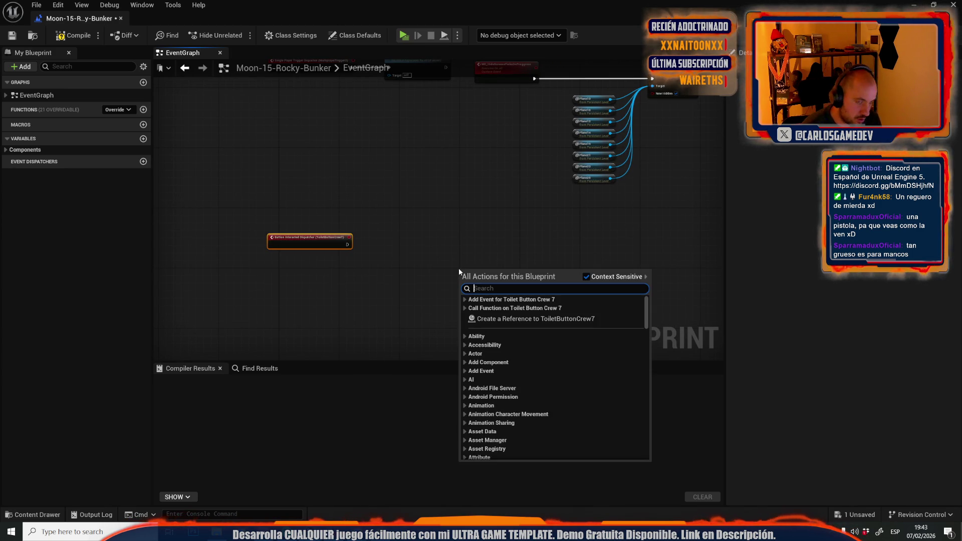
key("super+Down")
left_click(576, 195)
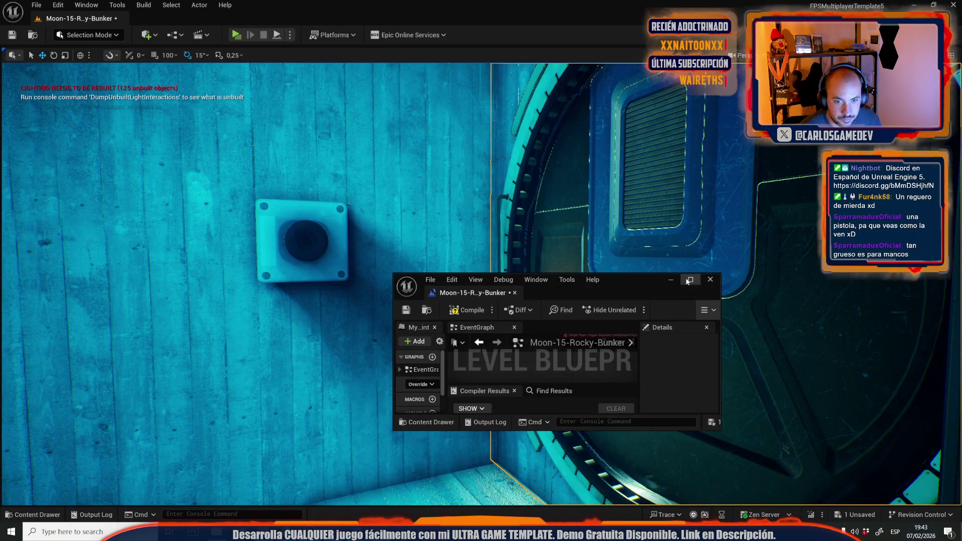
left_click(690, 280)
right_click(401, 291)
key("Escape")
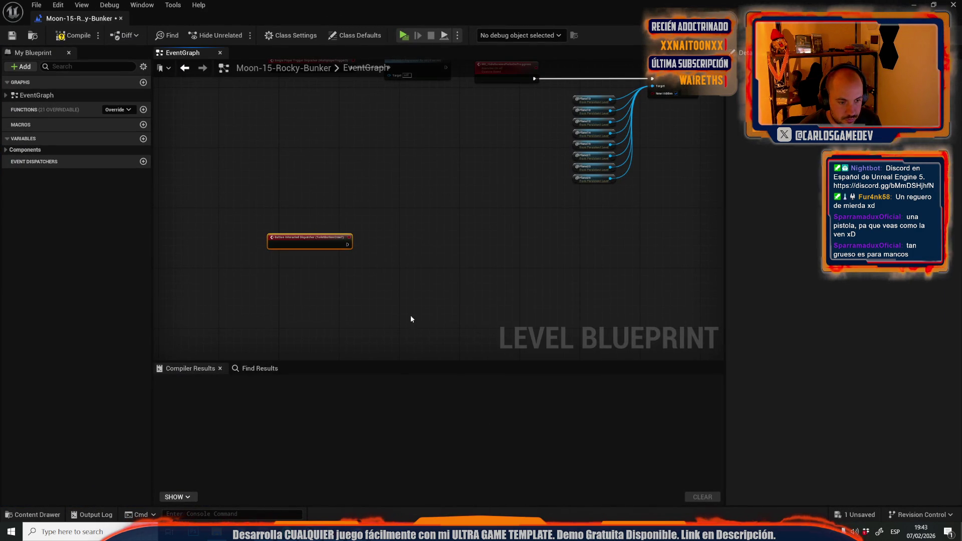
scroll(411, 319, "up", 3)
Add a CrouchTrapDoor12 reference with an Open Trap Door node fired by the dispatcher event.
left_click_drag(441, 284, 325, 271)
left_click_drag(381, 222, 391, 203)
type("open trap")
key("Return")
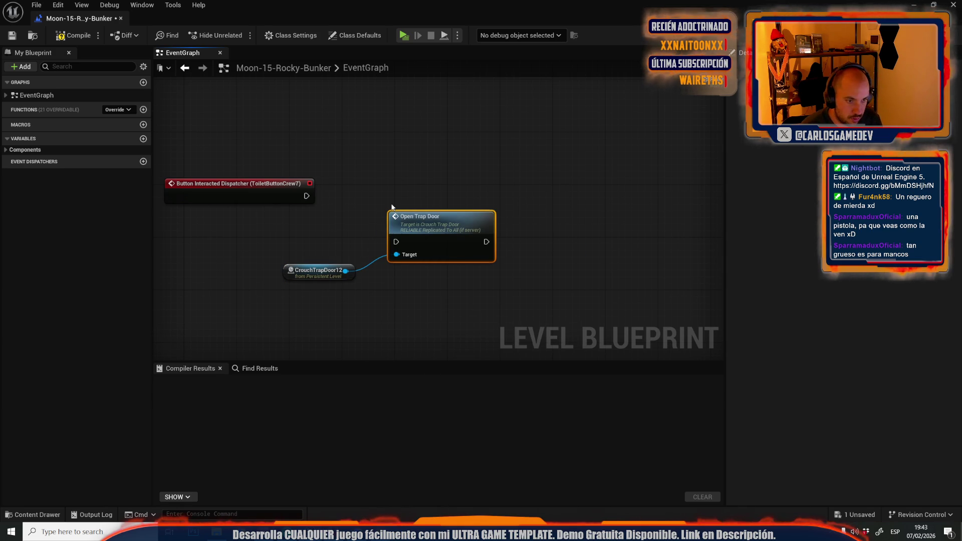
mouse_move(306, 196)
left_mouse_down()
mouse_move(396, 243)
mouse_move(486, 178)
left_mouse_up()
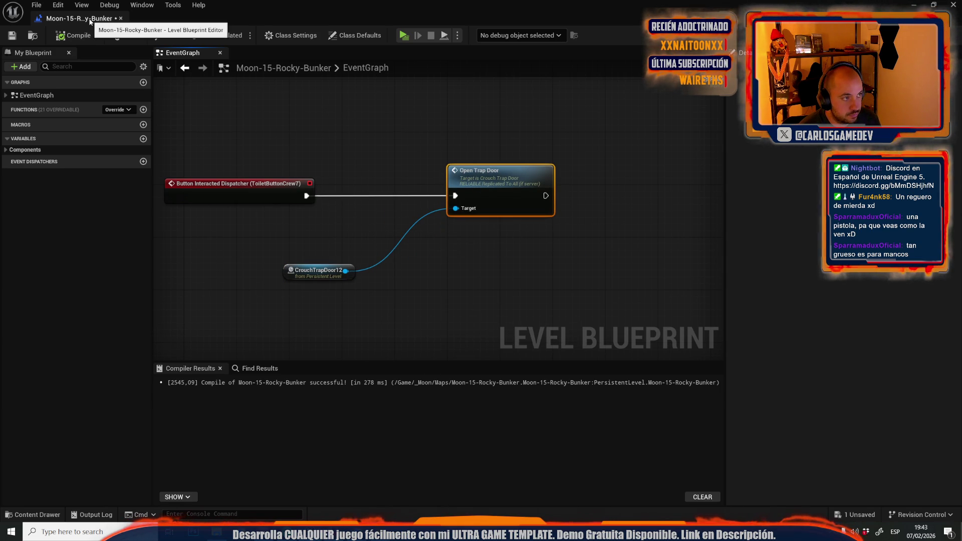
key("alt+Tab")
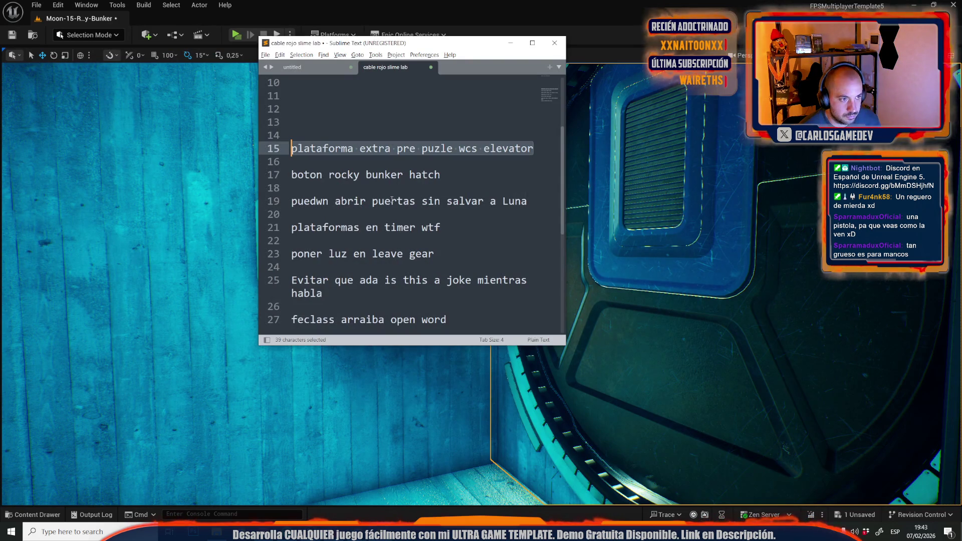
Delete the 'boton rocky bunker hatch' line from the Sublime Text notes.
left_click(442, 171)
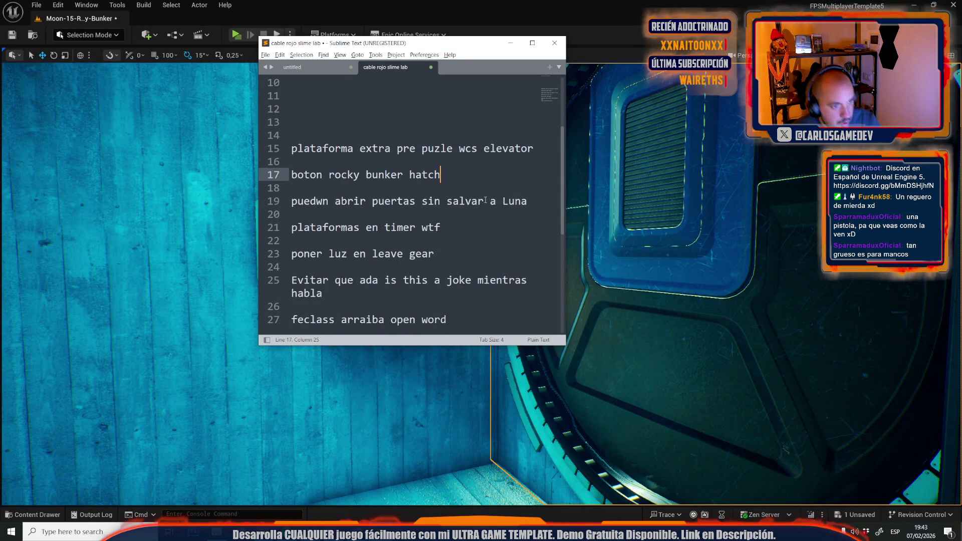
left_click_drag(456, 175, 276, 173)
key("BackSpace")
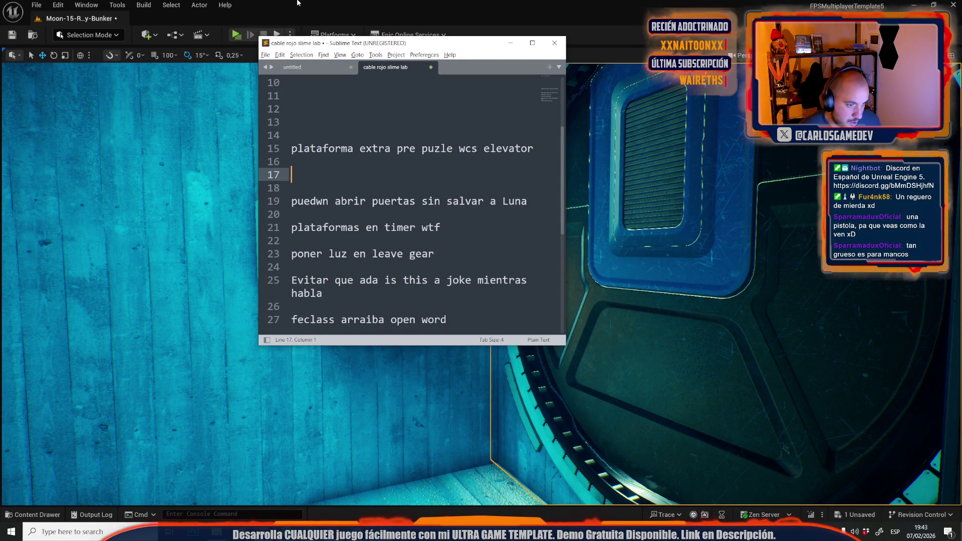
scroll(413, 197, "down", 1)
Back in Unreal, choose File > Open Level to list the available levels.
key("alt+Tab")
left_click(38, 5)
left_click(44, 53)
scroll(530, 306, "down", 2)
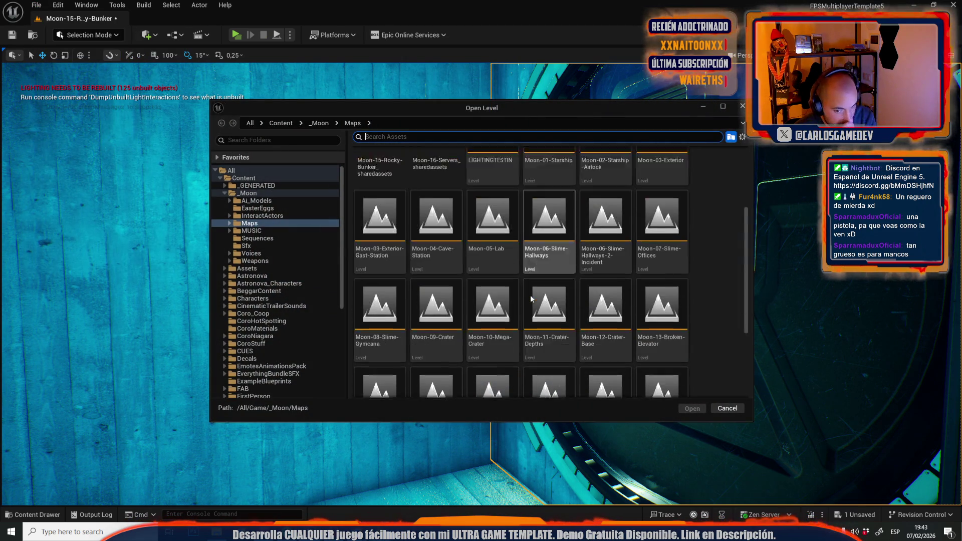
Open Moon-16-Servers after saving Moon-15-Rocky-Bunker, then fly over and select the blue water platform.
scroll(531, 299, "down", 3)
double_click(491, 321)
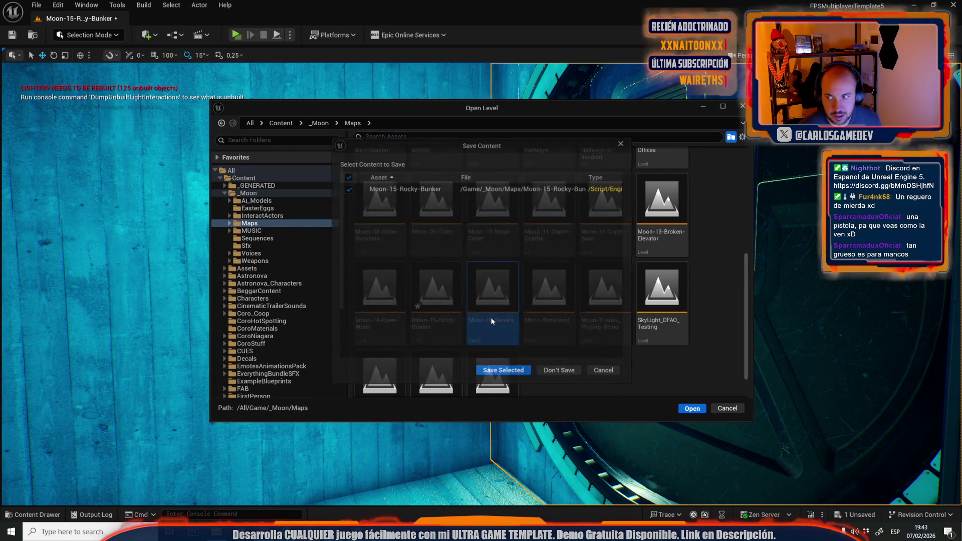
left_click(515, 373)
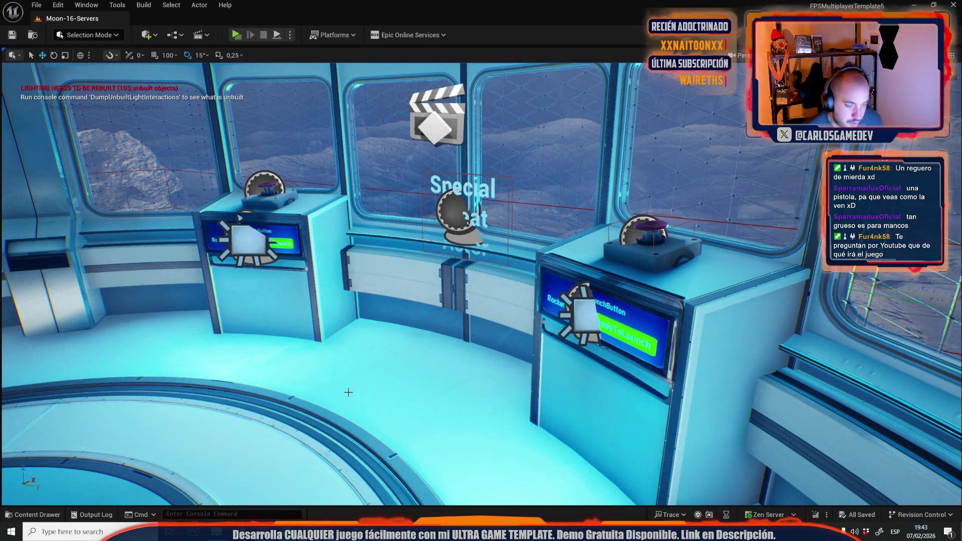
mouse_move(348, 393)
left_mouse_down()
mouse_move(321, 386)
mouse_move(360, 320)
mouse_move(391, 360)
mouse_move(489, 275)
left_mouse_up()
left_click(546, 261)
left_click(557, 251)
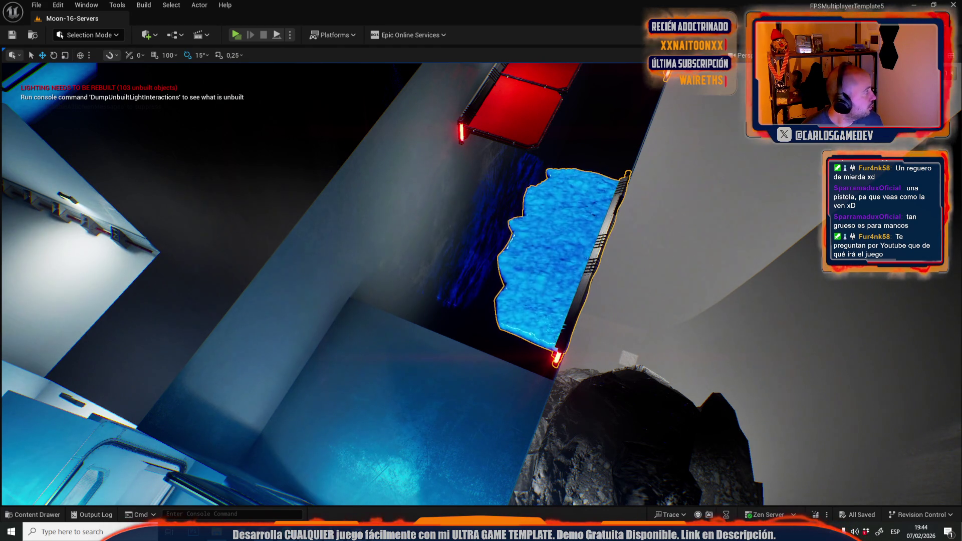
left_click_drag(405, 307, 405, 307)
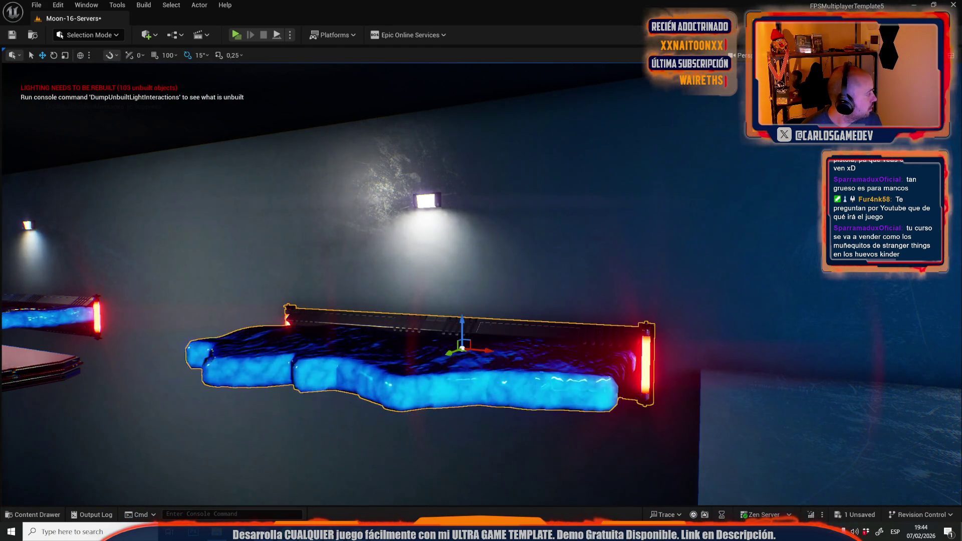
left_click_drag(295, 292, 295, 292)
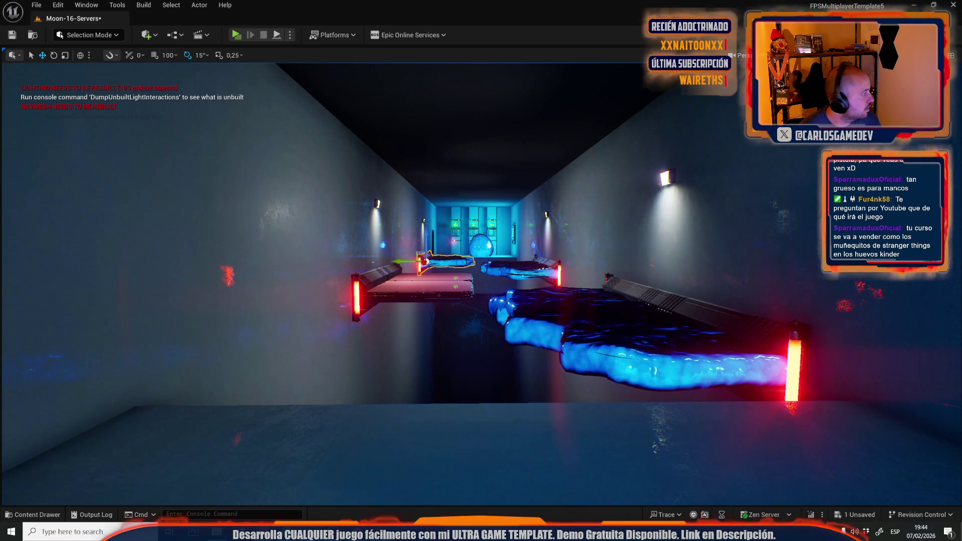
mouse_move(481, 280)
left_mouse_down()
mouse_move(481, 401)
mouse_move(482, 371)
mouse_move(391, 311)
left_mouse_up()
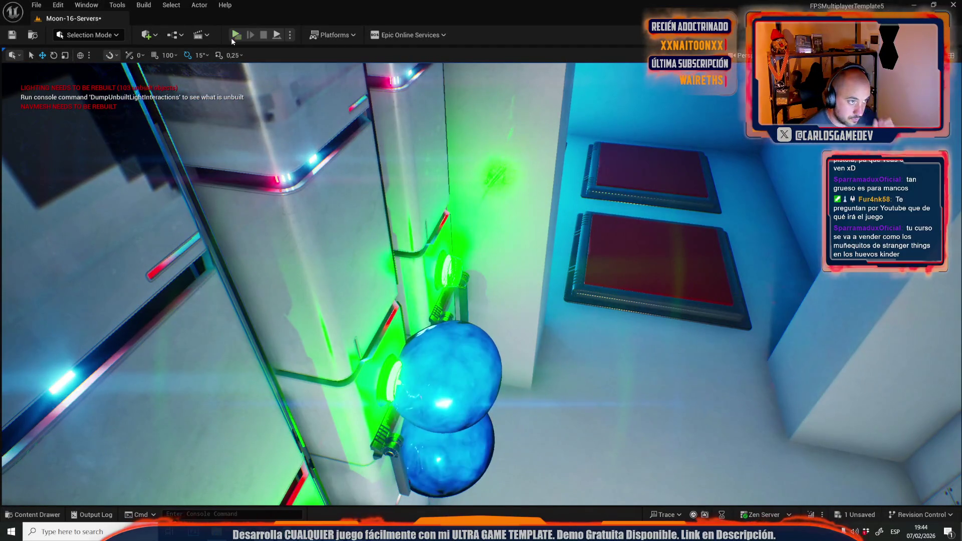
Play-test past the floor buttons, reactor and weapon corridor, swapping pistol and rifle, then stop.
left_click(231, 38)
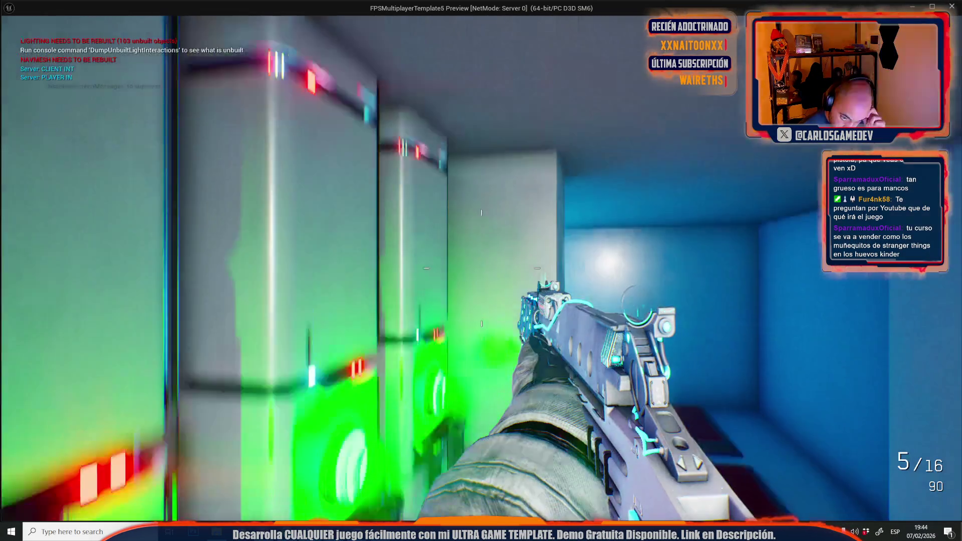
key("w")
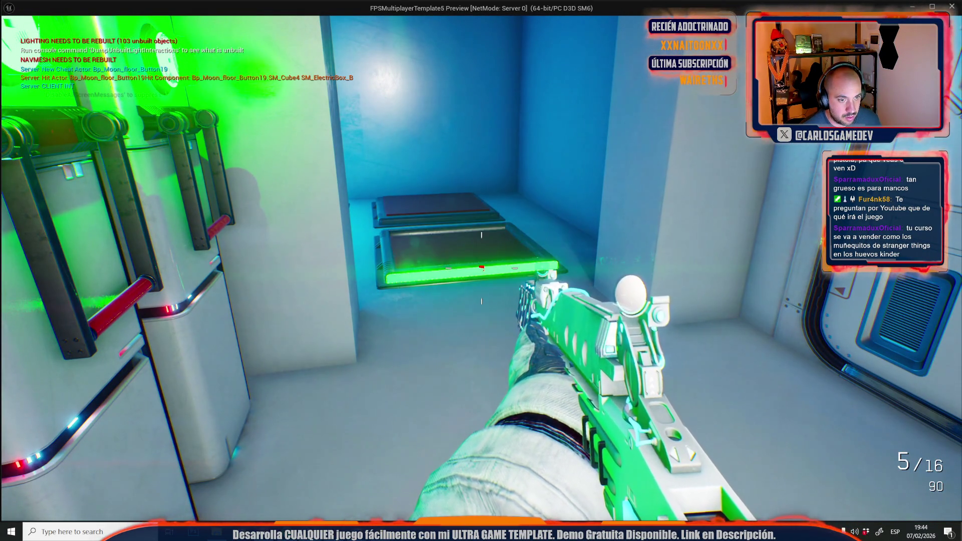
key("w")
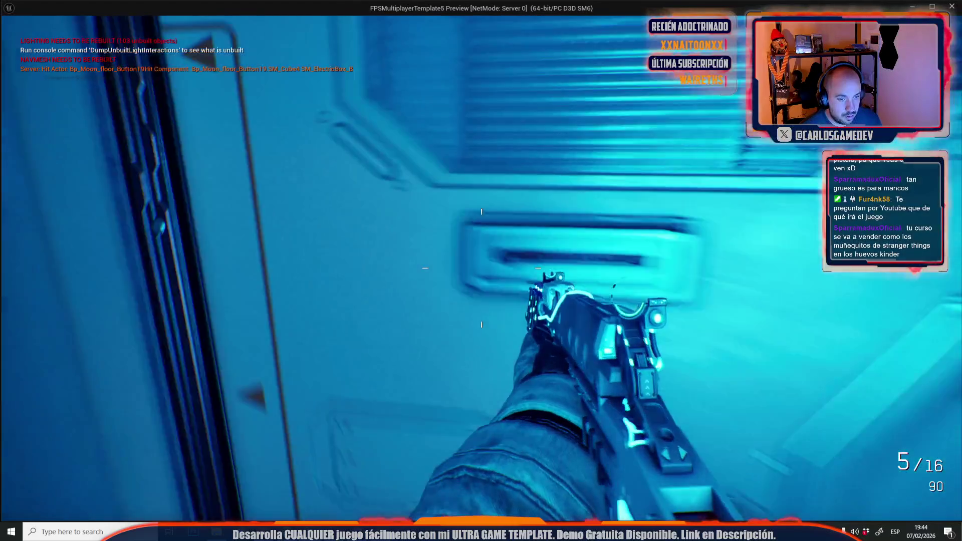
key("w")
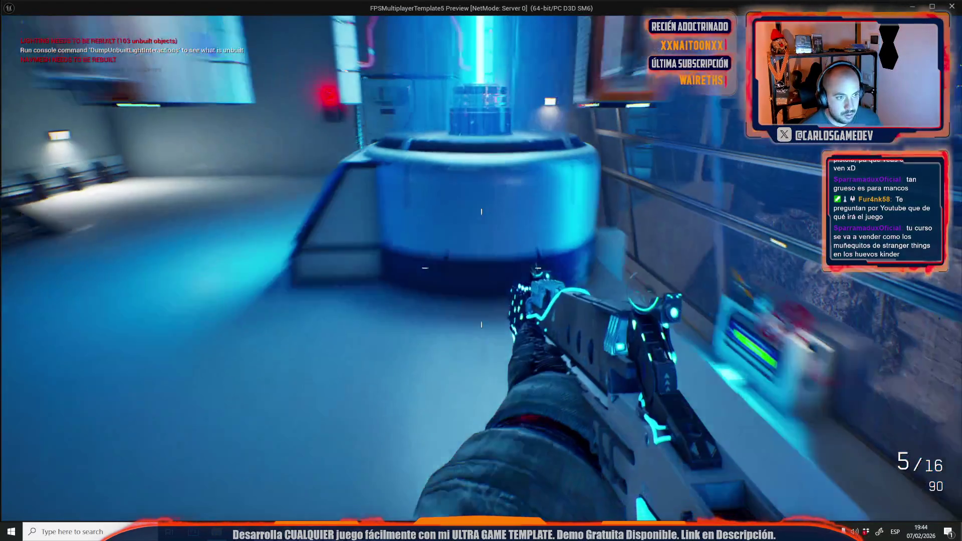
key("2")
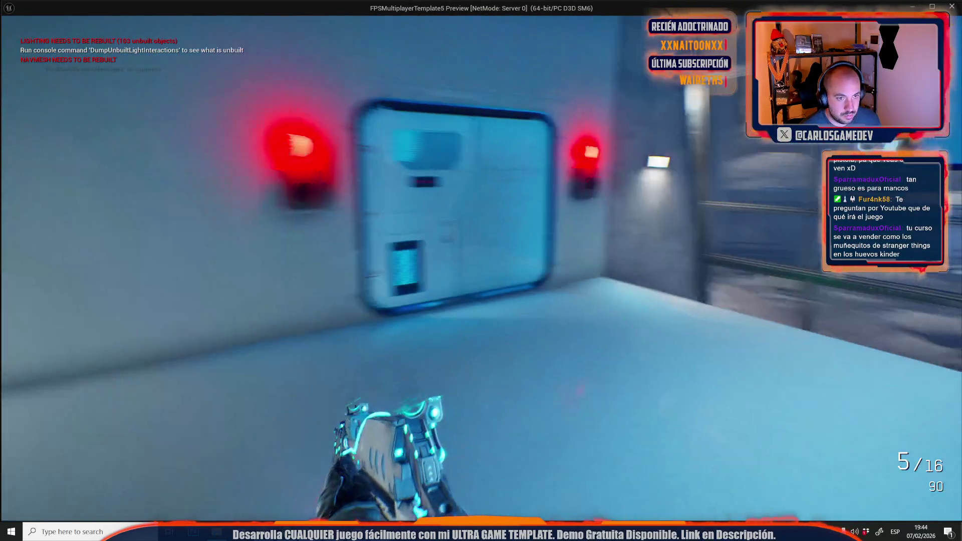
key("1")
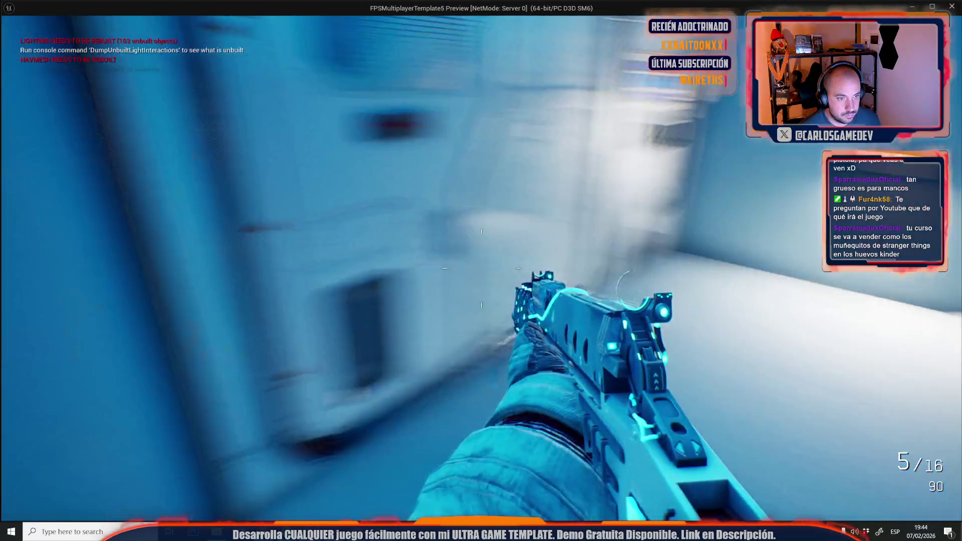
key("w")
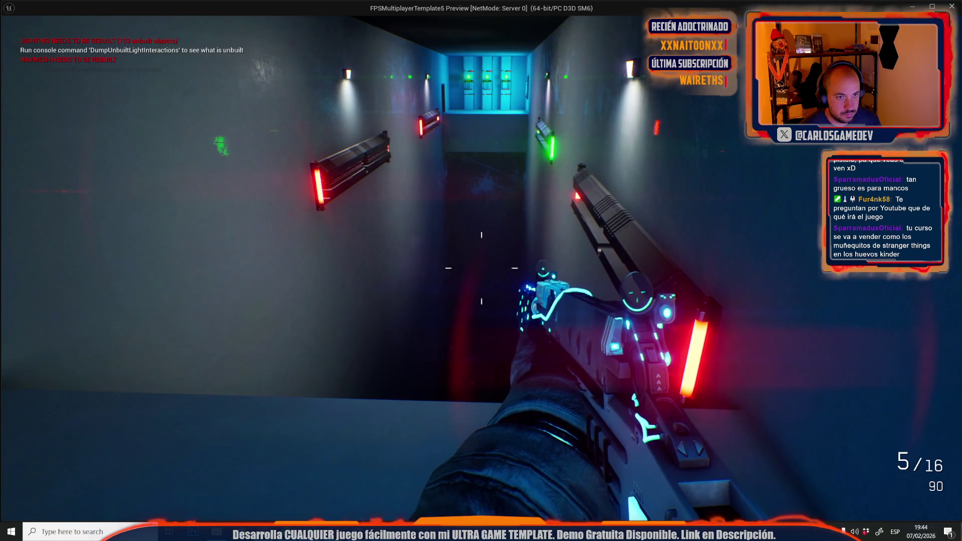
key("s")
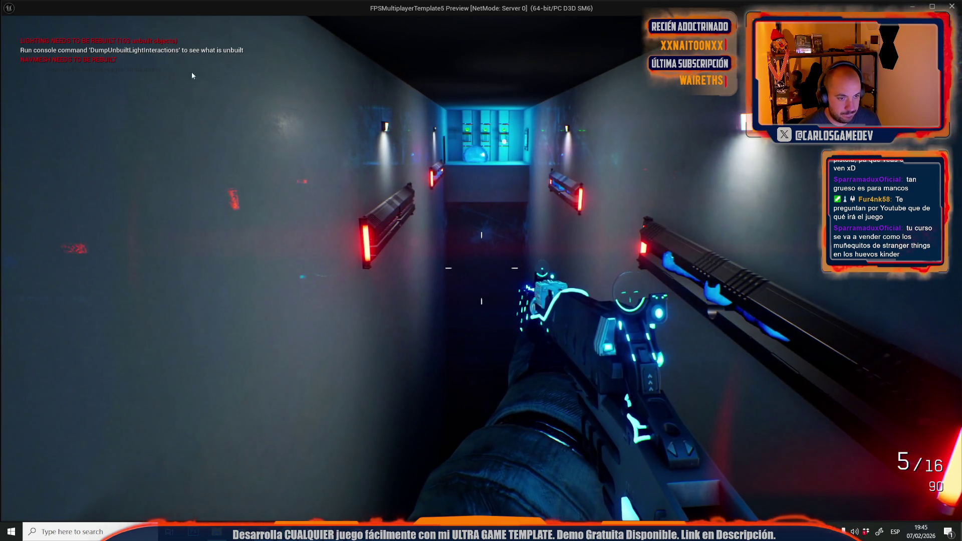
key("Escape")
key("alt+Tab")
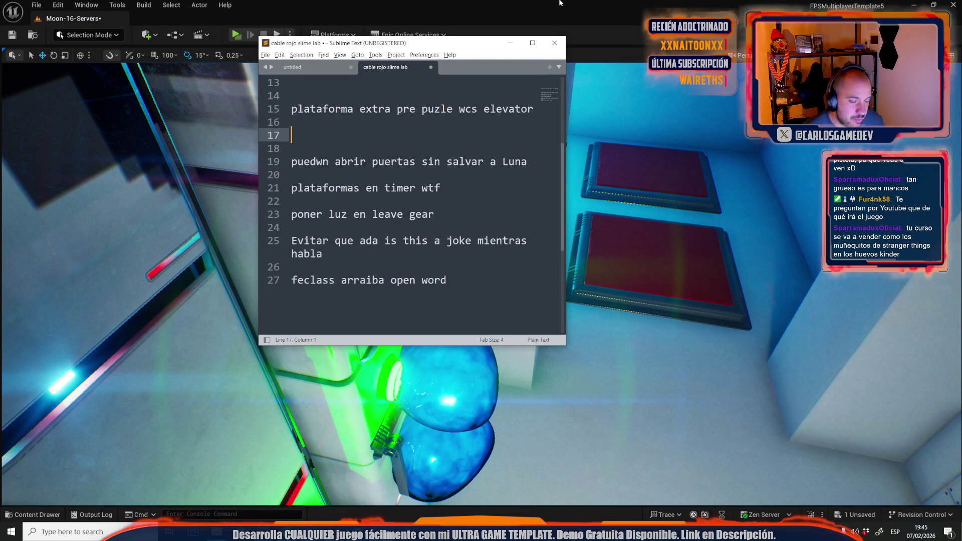
Hide Sublime Text to bring the Moon-16-Servers editor viewport back.
key("alt+Tab")
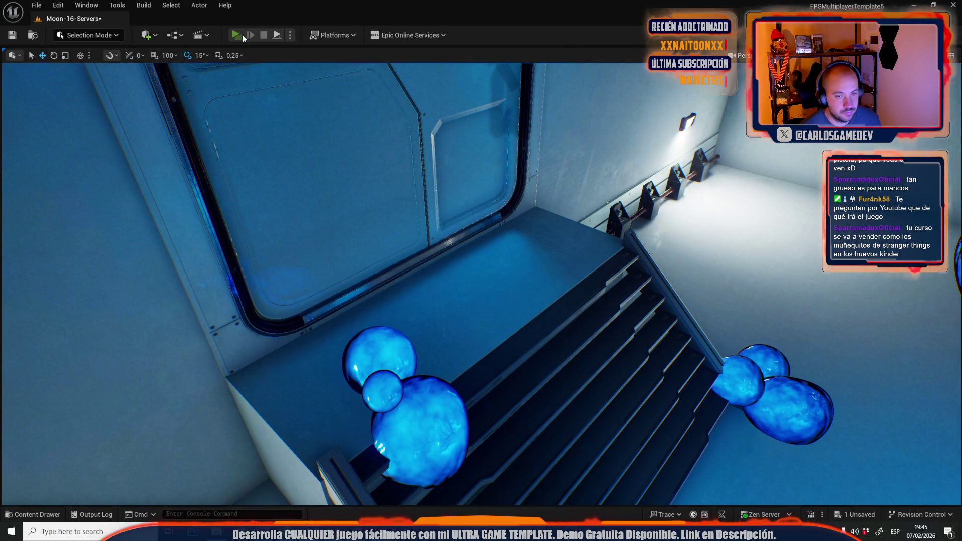
Play-test the level, walking to the red door button and pressing E on it.
left_click(243, 34)
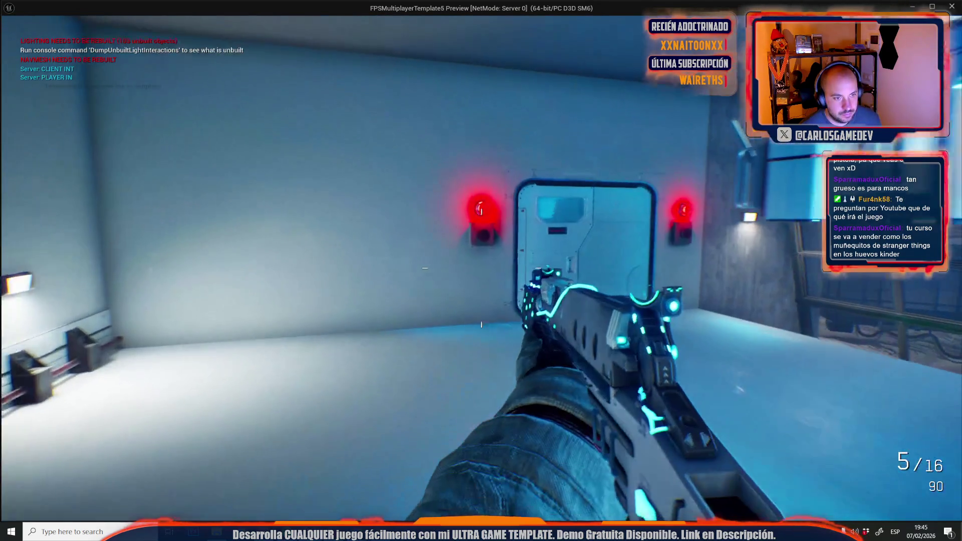
key("w")
key("e")
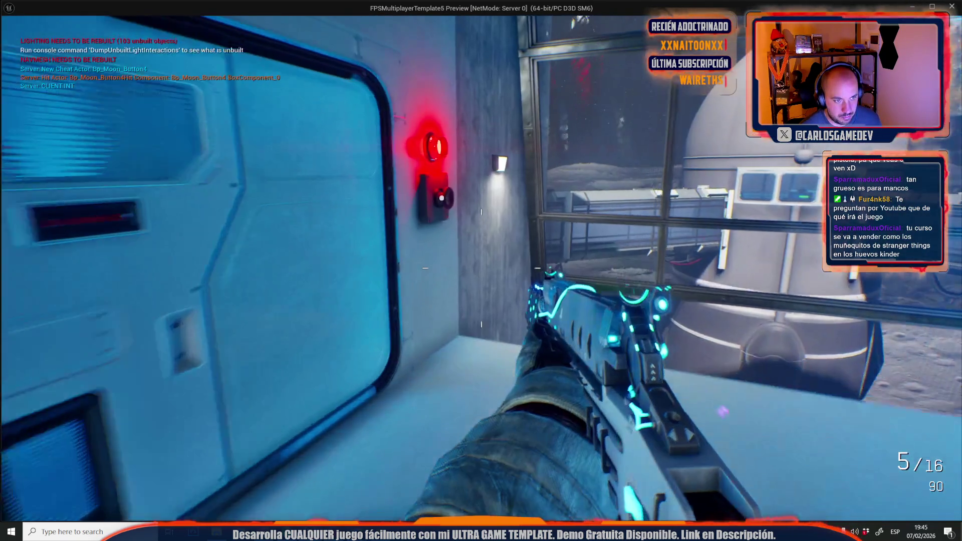
key("w")
key("e")
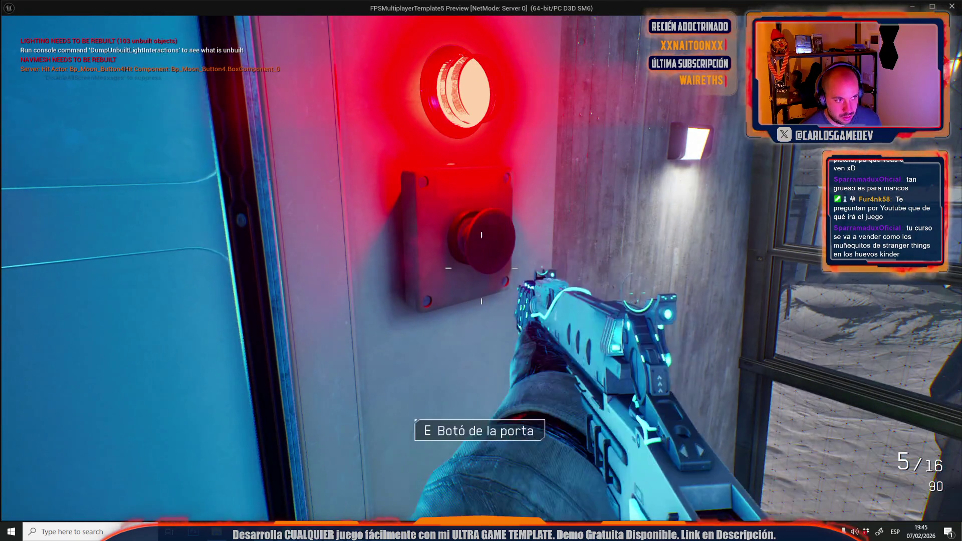
key("Escape")
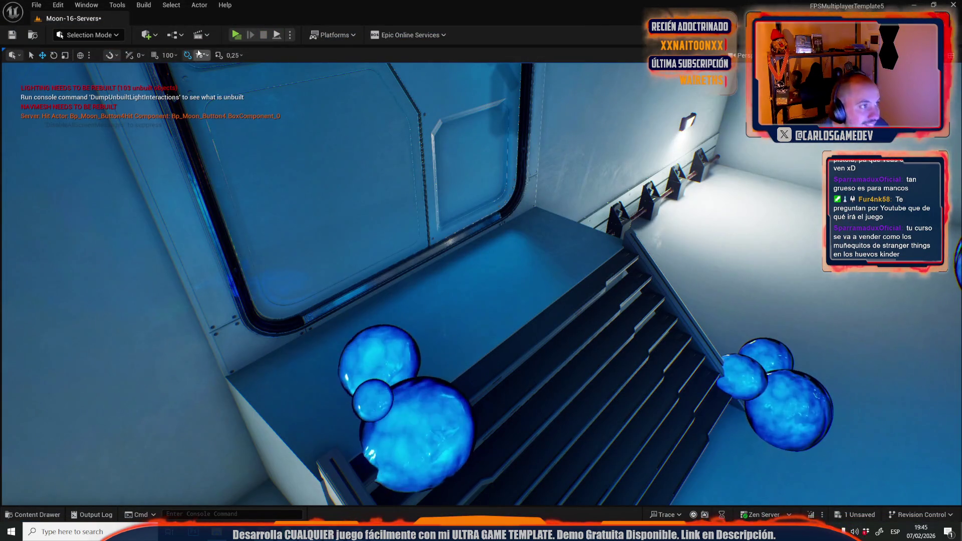
Select Bp_Moon_Button4 and jump to its ButtonInteractedDispatcher event via Actor > Jump to Event.
left_click(172, 34)
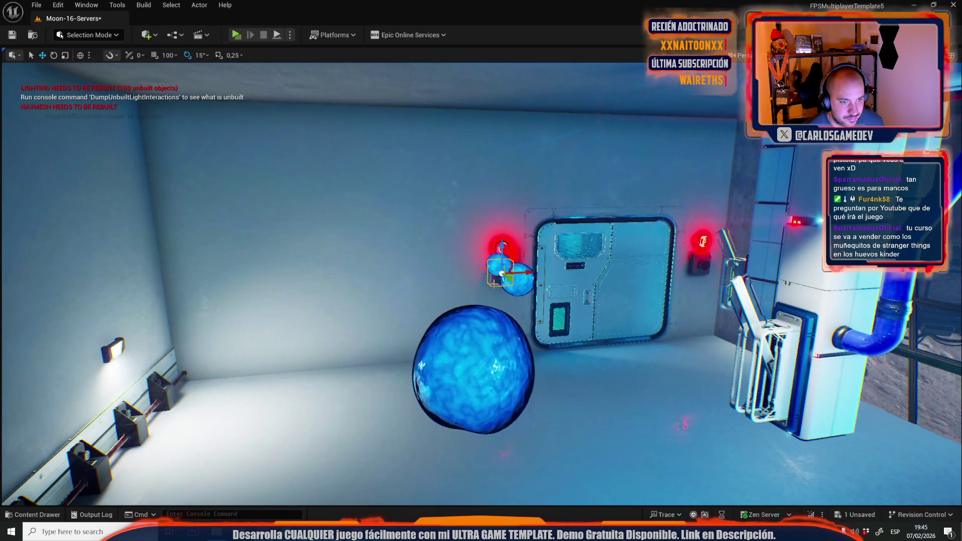
left_click(199, 5)
mouse_move(339, 291)
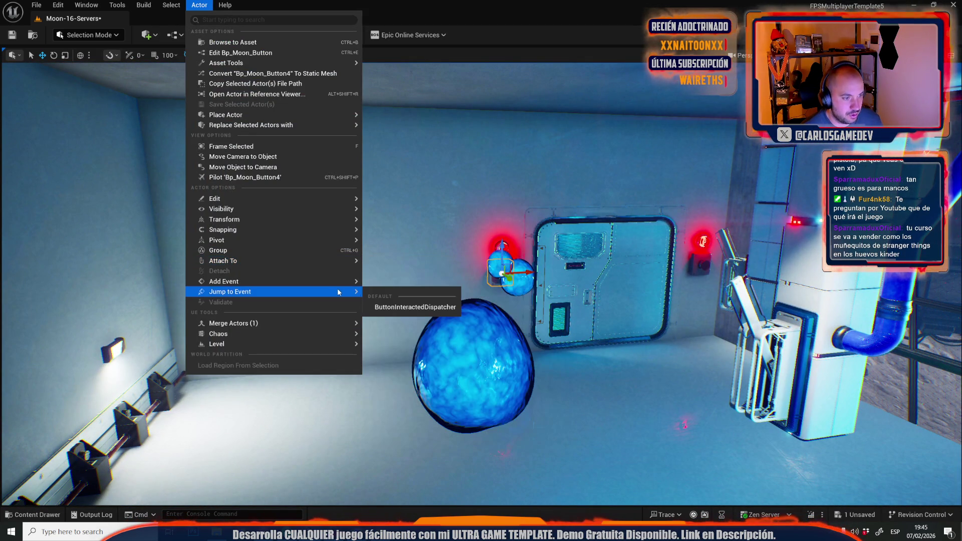
left_click(403, 307)
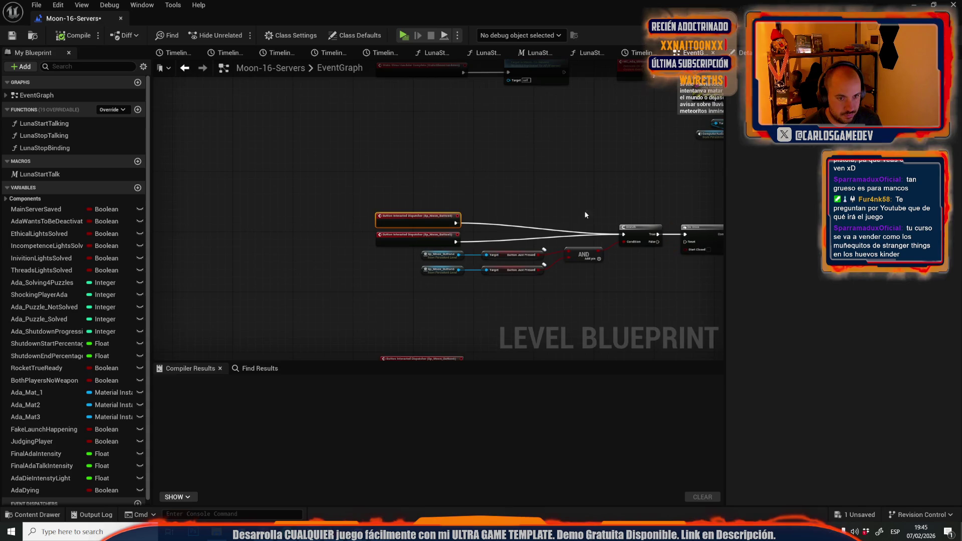
Select the other door button, focus it, and jump to Bp_Moon_Button6's ButtonInteractedDispatcher event.
scroll(462, 199, "up", 3)
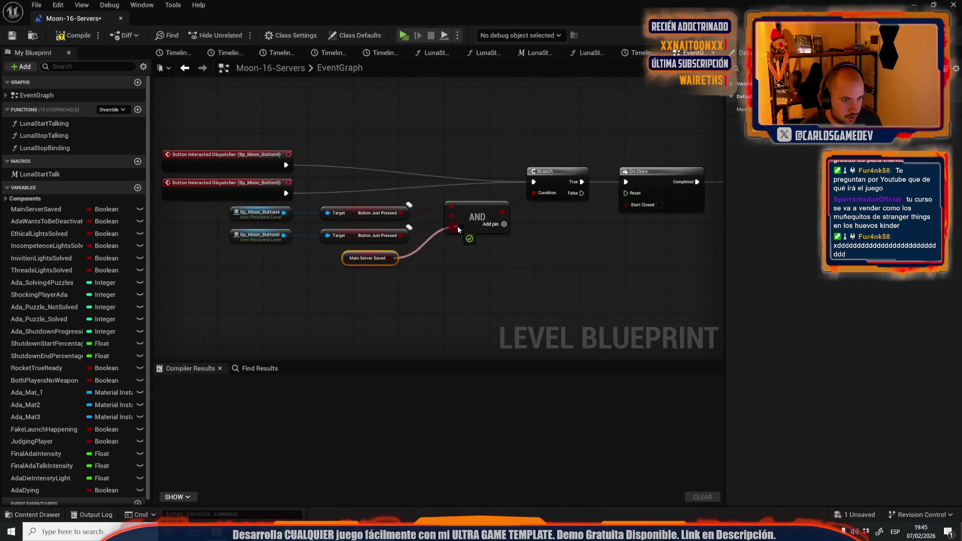
double_click(524, 2)
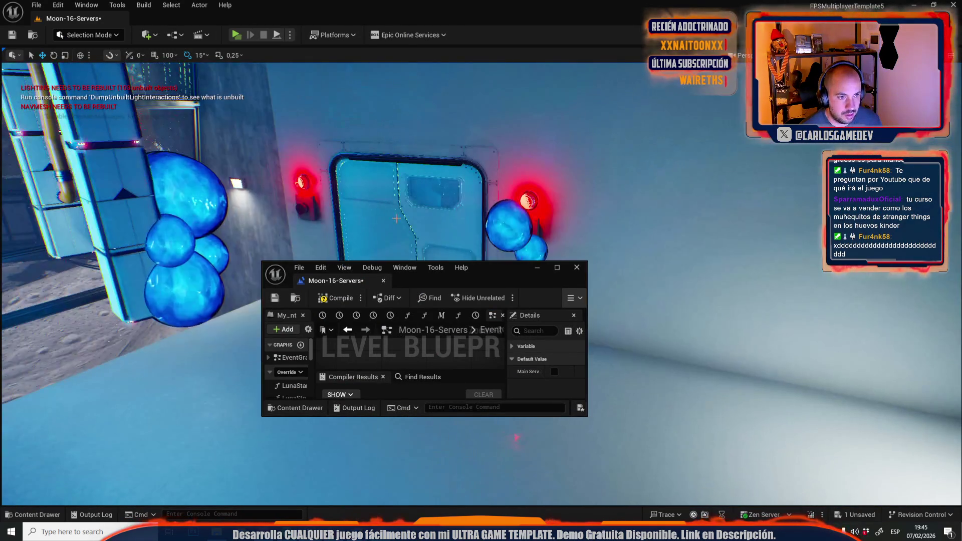
left_click(312, 202)
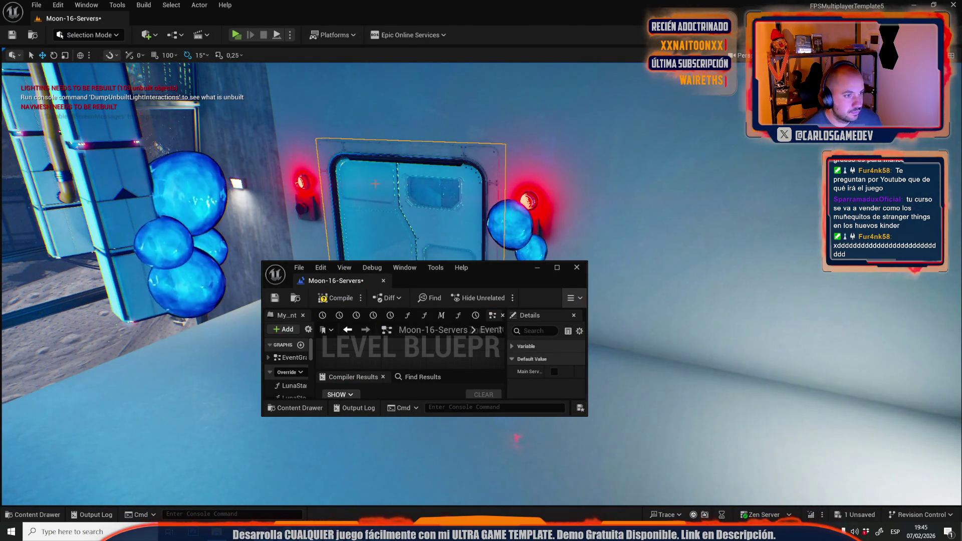
left_click(199, 5)
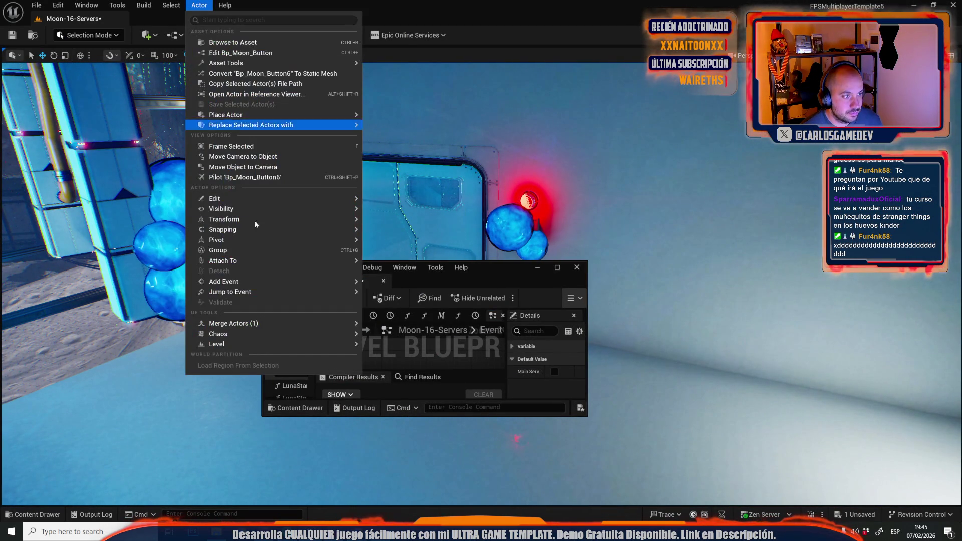
mouse_move(279, 289)
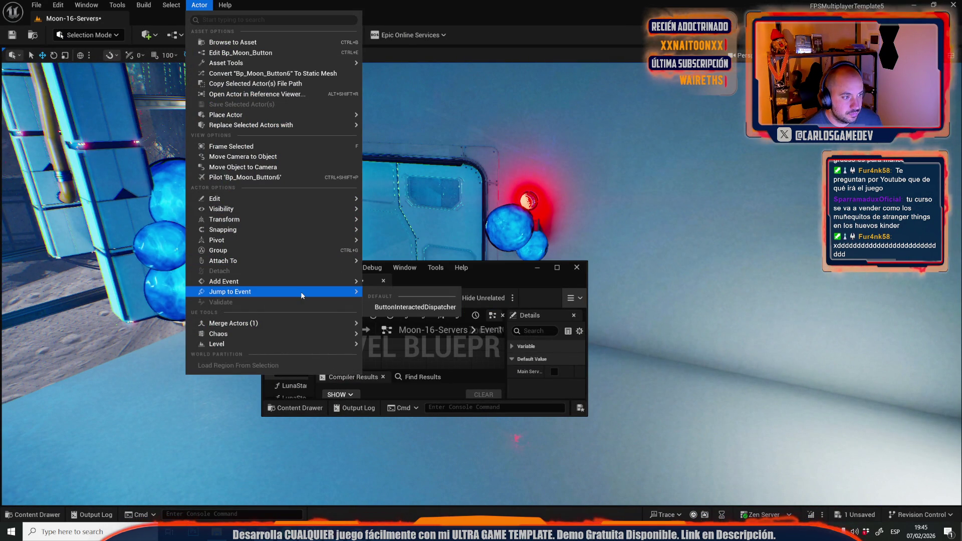
left_click(415, 306)
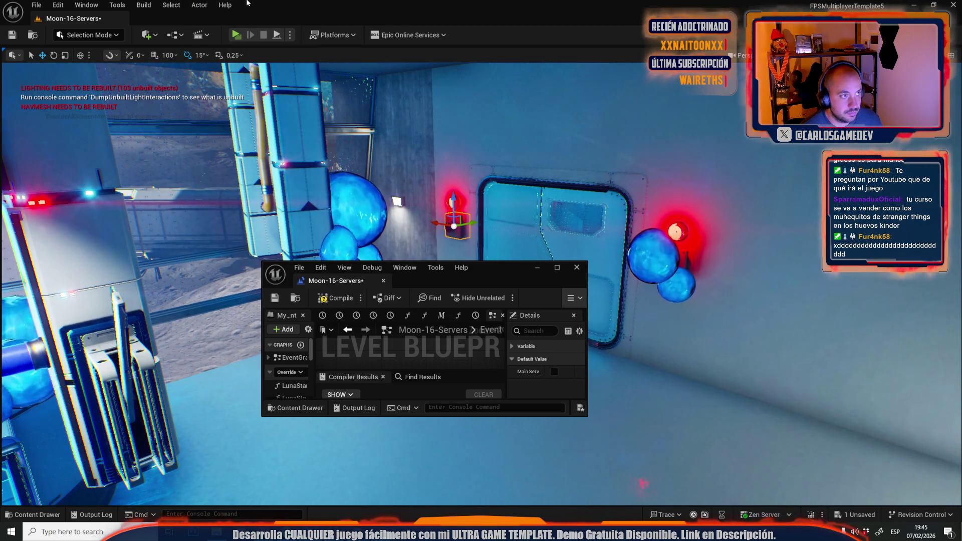
left_click(208, 4)
mouse_move(351, 291)
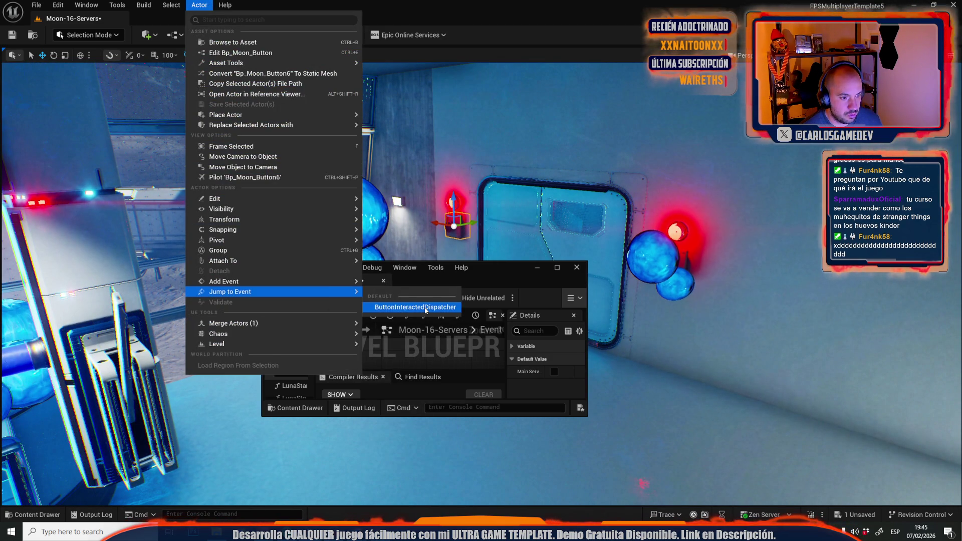
left_click(425, 307)
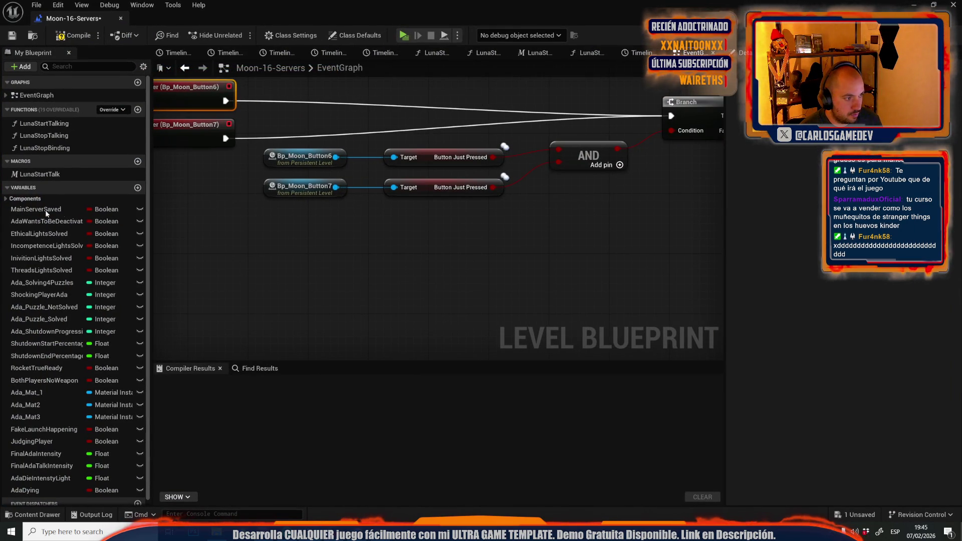
Place a Main Server Saved getter below the AND node and compile the Level Blueprint.
left_click_drag(129, 217, 440, 220)
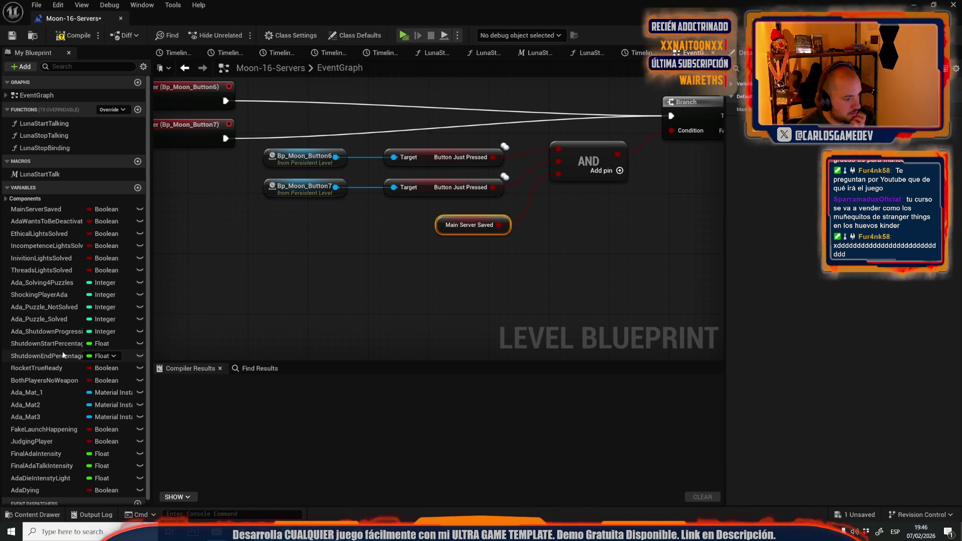
scroll(62, 355, "down", 1)
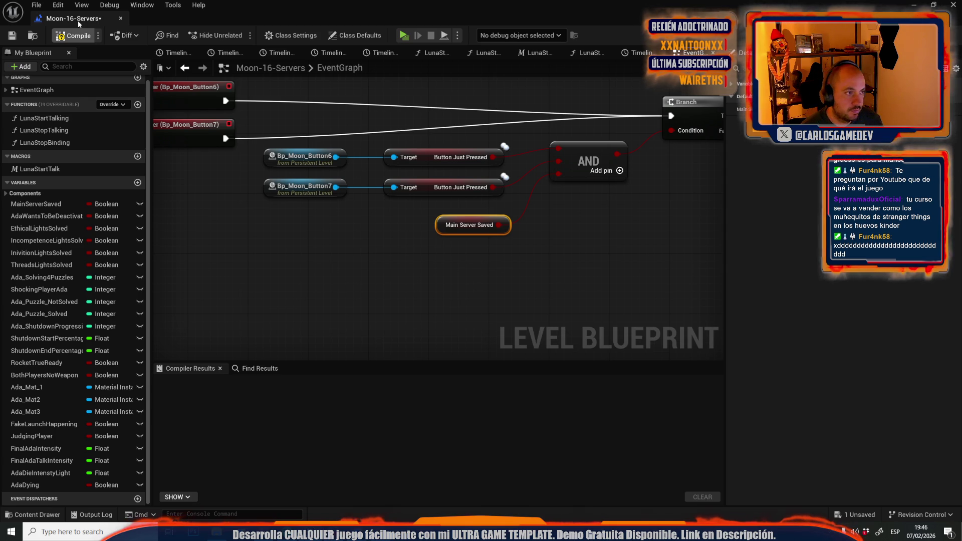
key("F7")
key("alt+Tab")
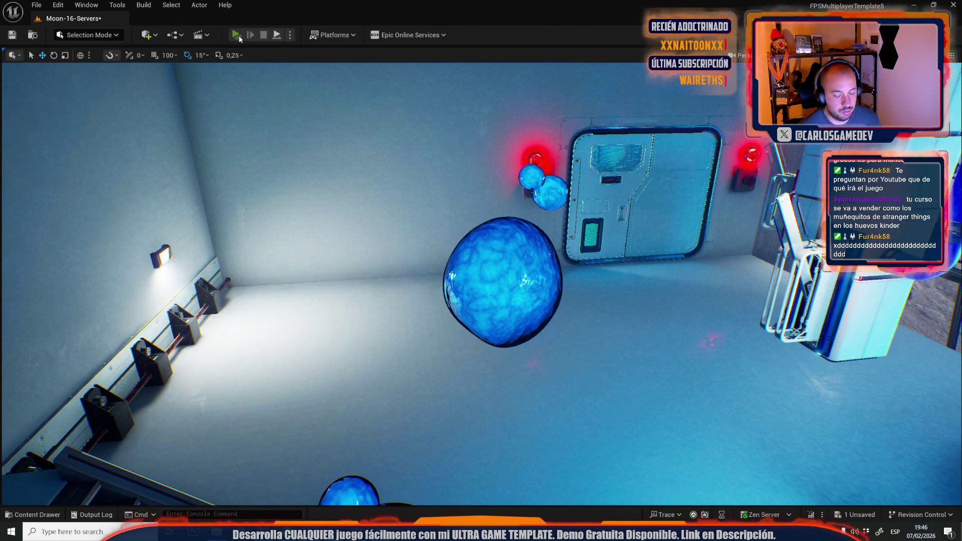
Start play, use the door button and shoot all the blue slimes around it.
left_click(239, 35)
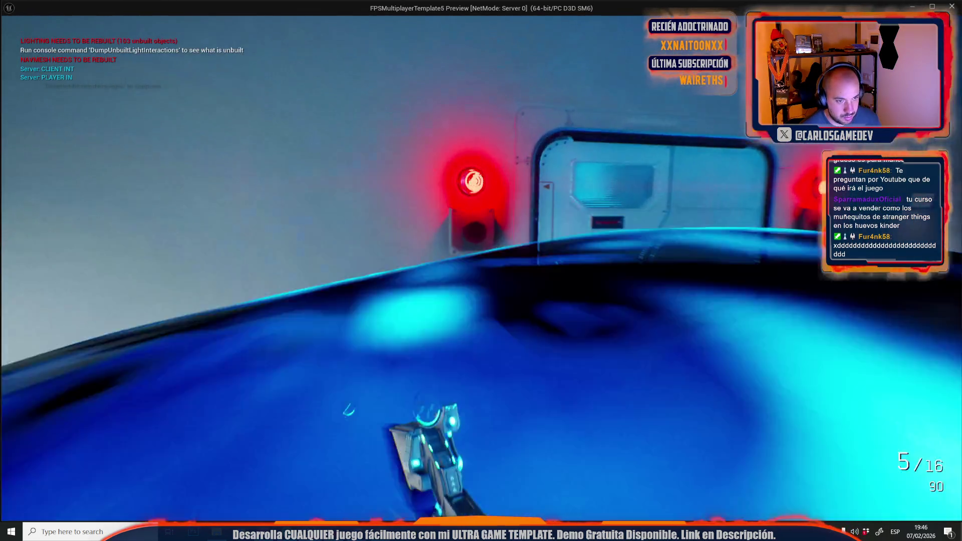
key("e")
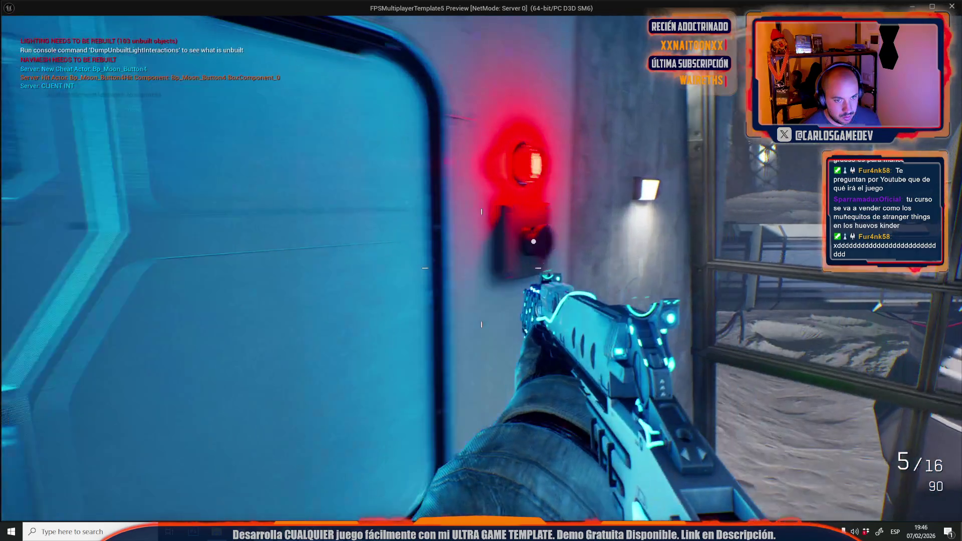
key("w")
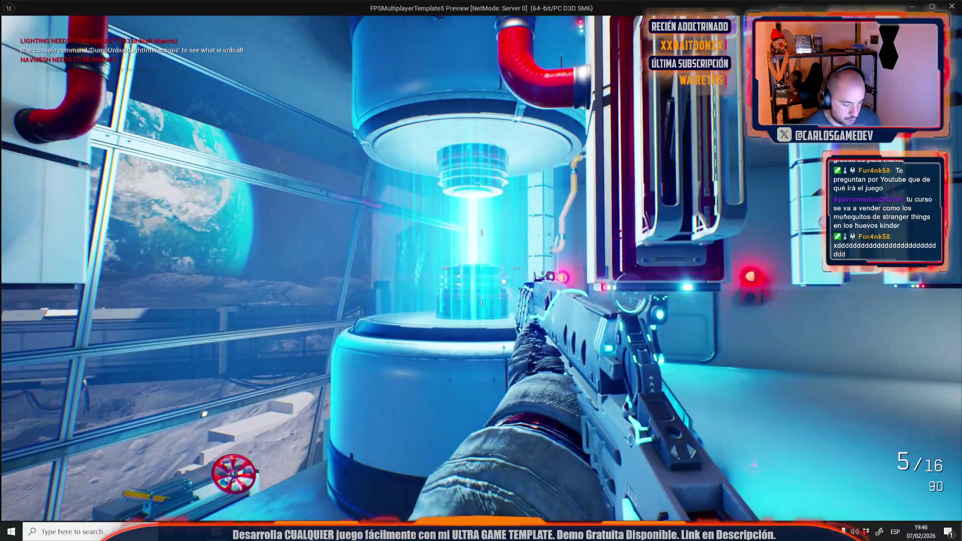
left_click(481, 268)
left_click(481, 268)
left_click(482, 268)
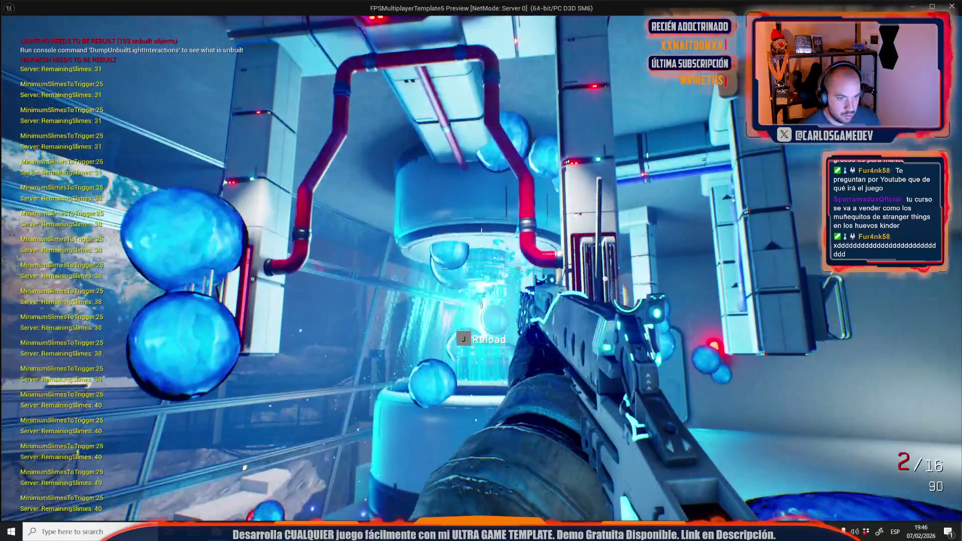
left_click(482, 268)
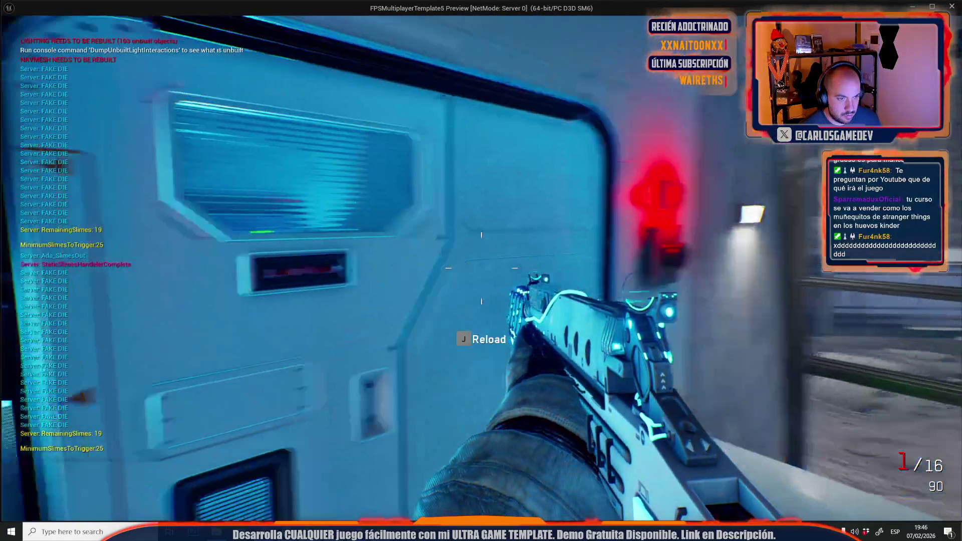
left_click(481, 268)
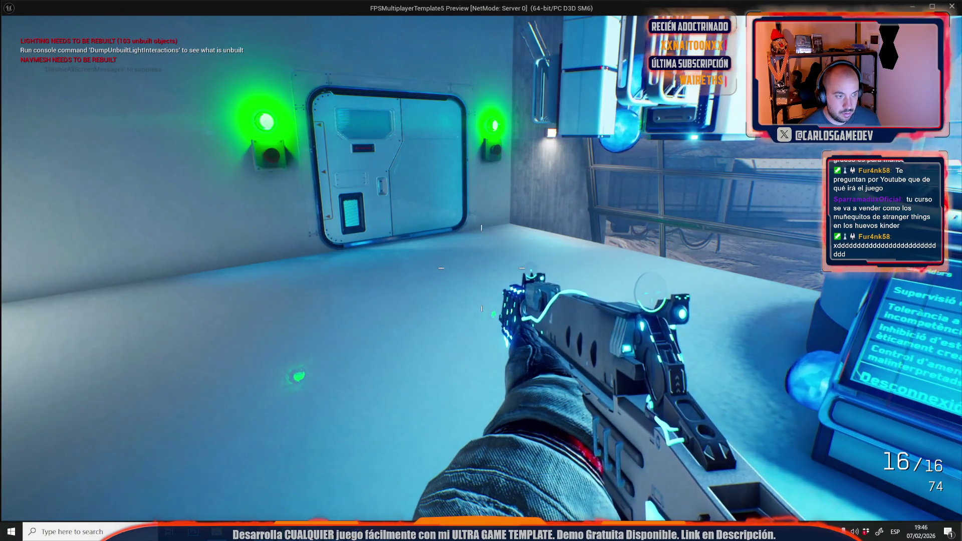
Walk through the opened door into the room beyond, then stop the play test.
key("w")
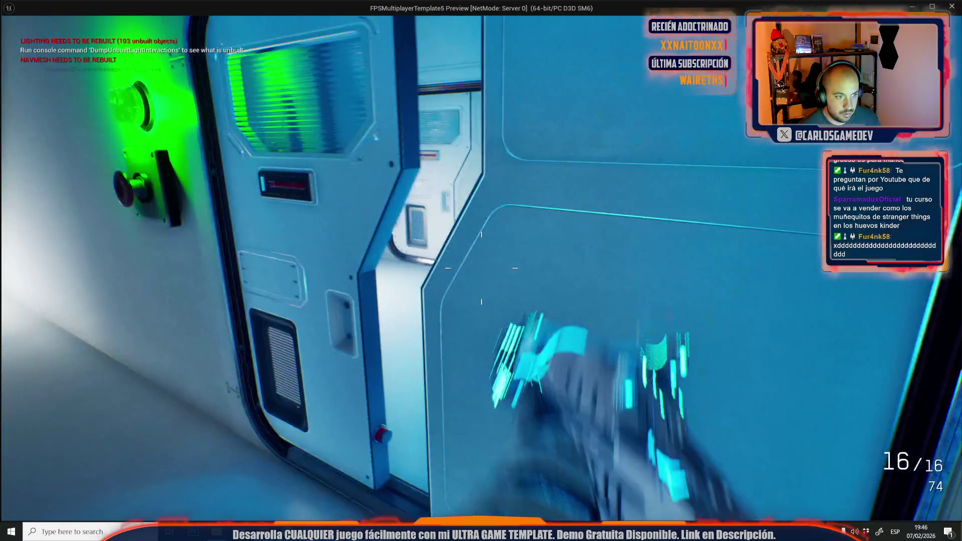
key("w")
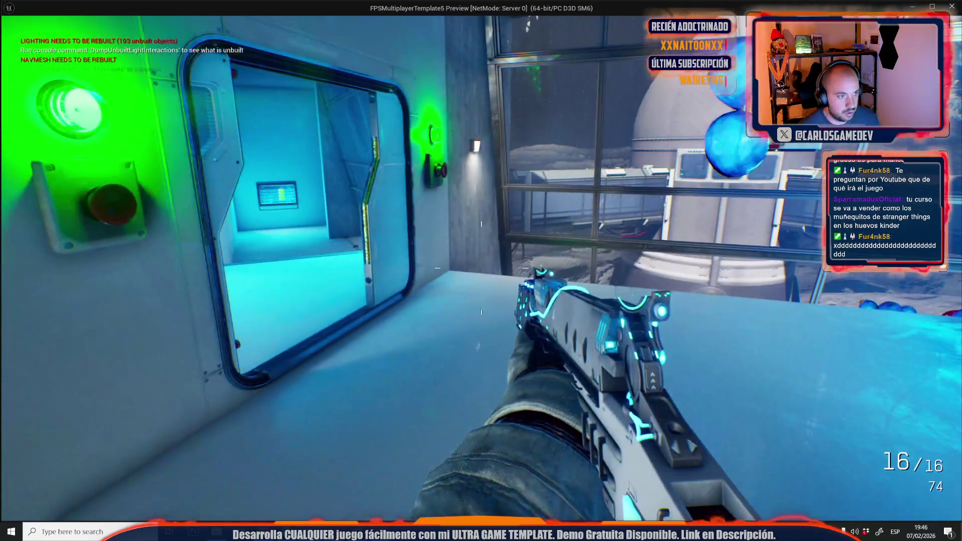
key("w")
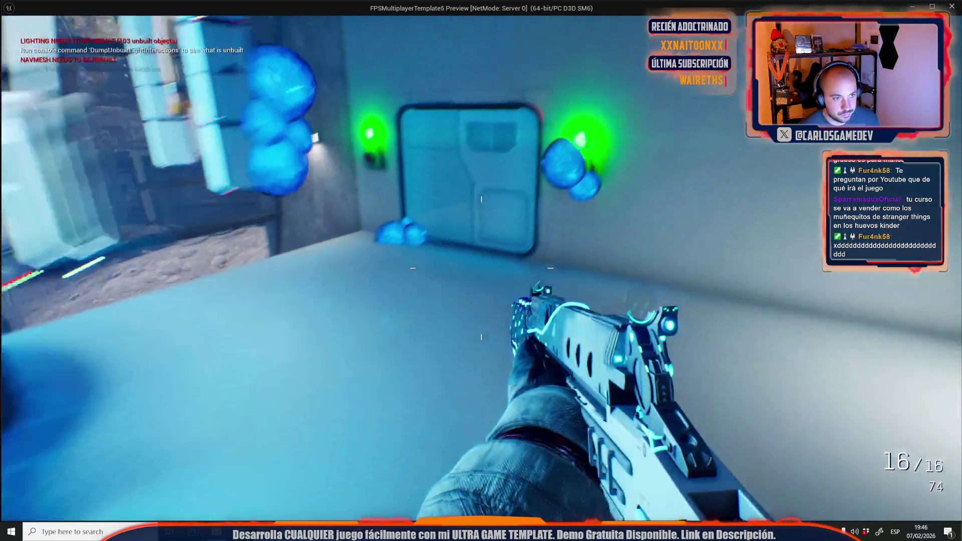
key("Escape")
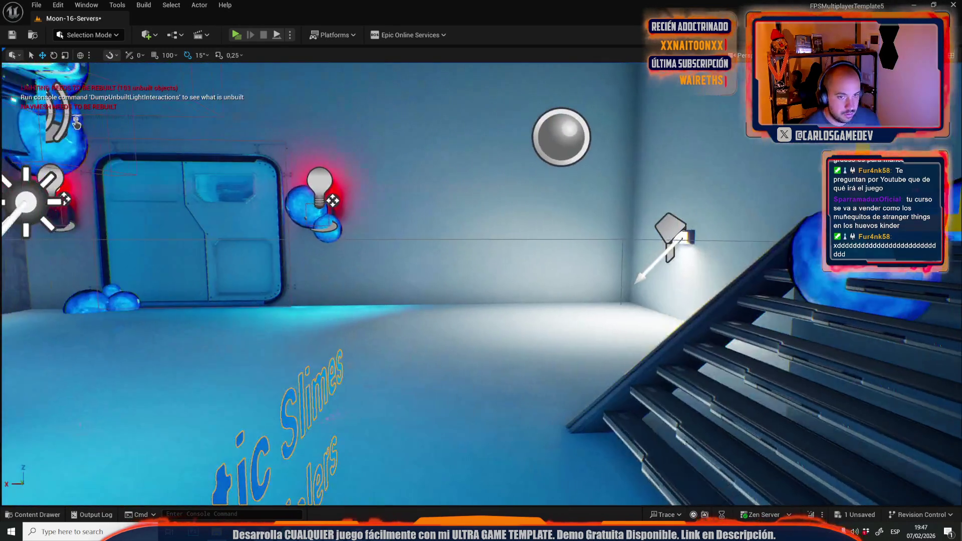
mouse_move(76, 123)
left_mouse_down()
mouse_move(93, 185)
mouse_move(107, 130)
mouse_move(98, 135)
left_mouse_up()
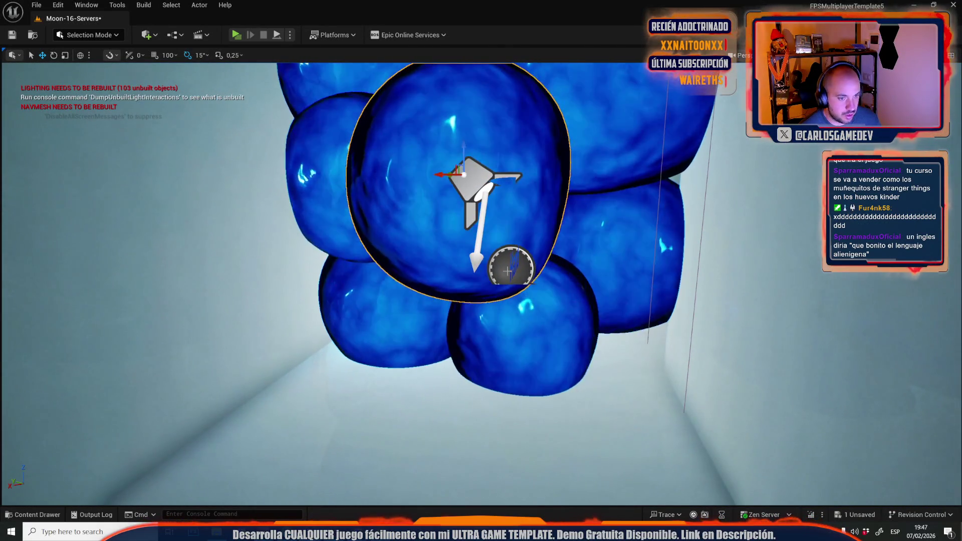
left_click_drag(97, 135, 99, 155)
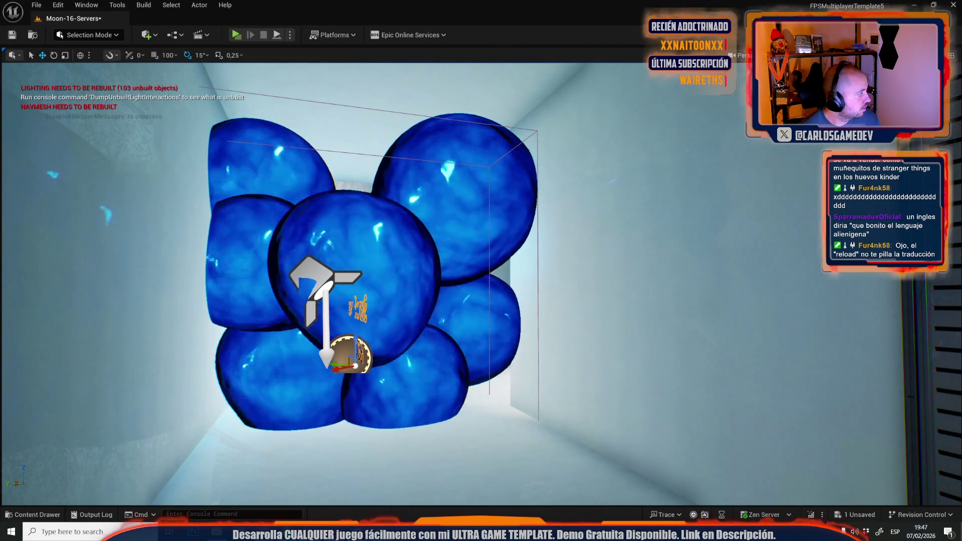
scroll(151, 243, "up", 3)
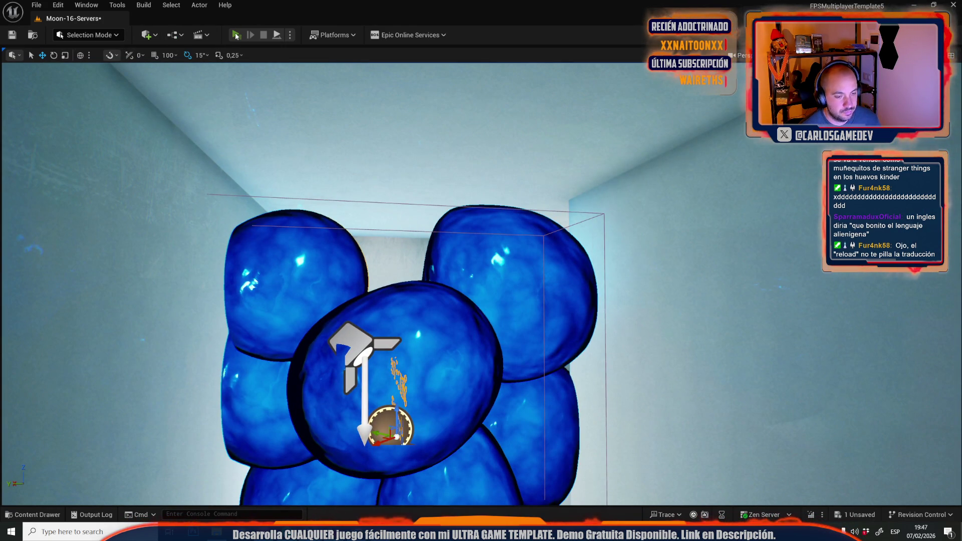
left_click(236, 36)
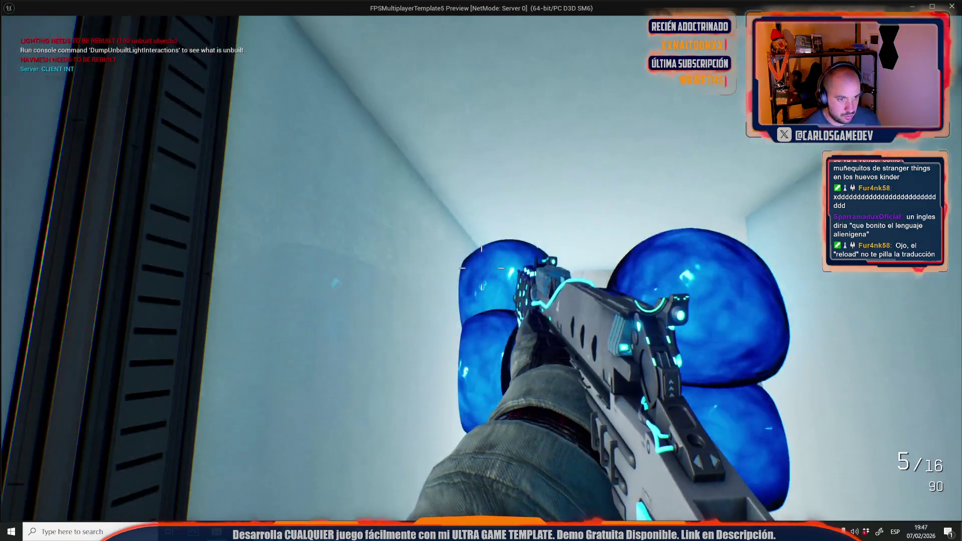
left_click(481, 268)
left_click(481, 271)
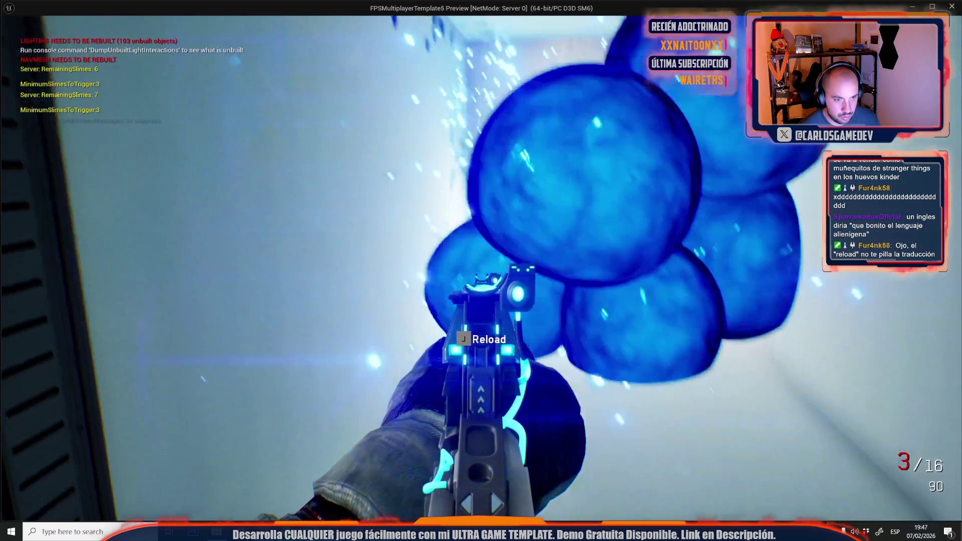
left_click(481, 271)
left_click(481, 270)
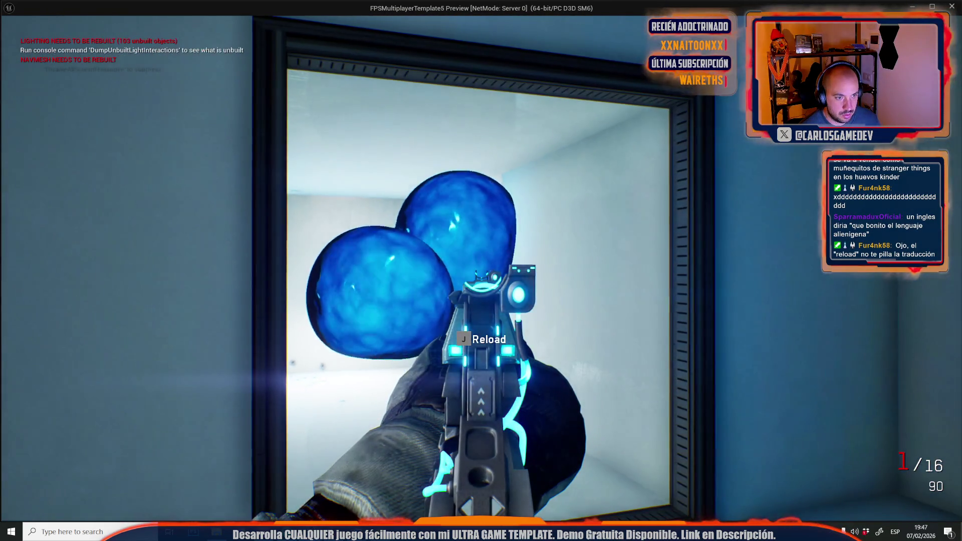
left_click(481, 271)
key("j")
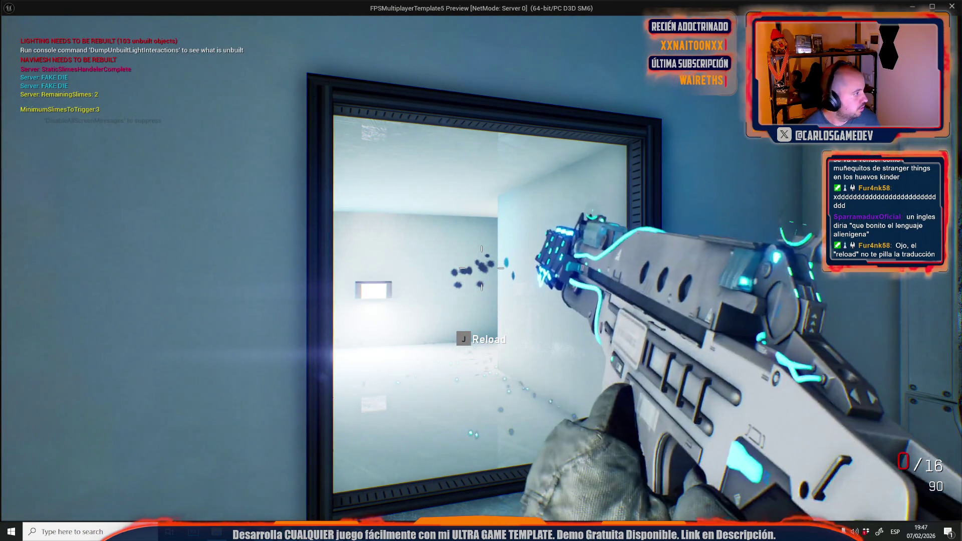
key("Escape")
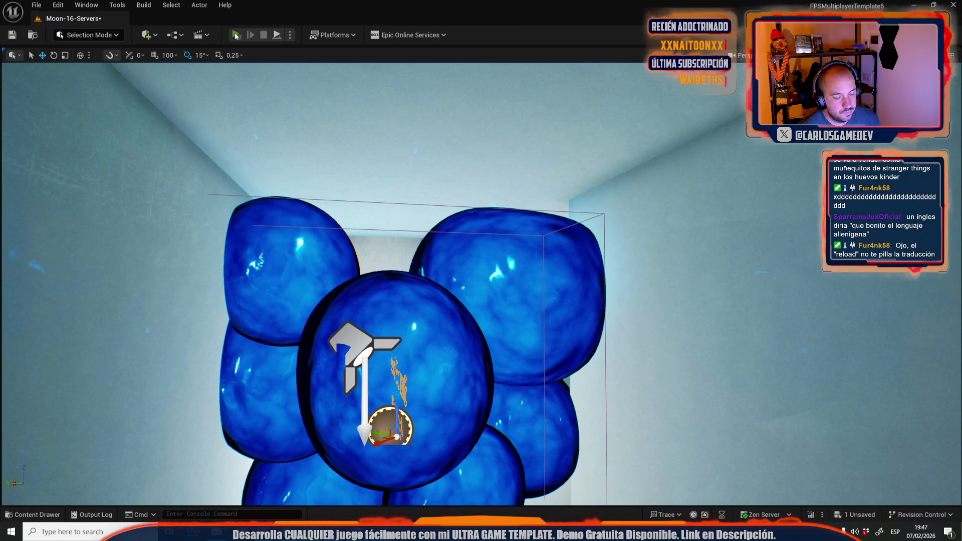
left_click(235, 36)
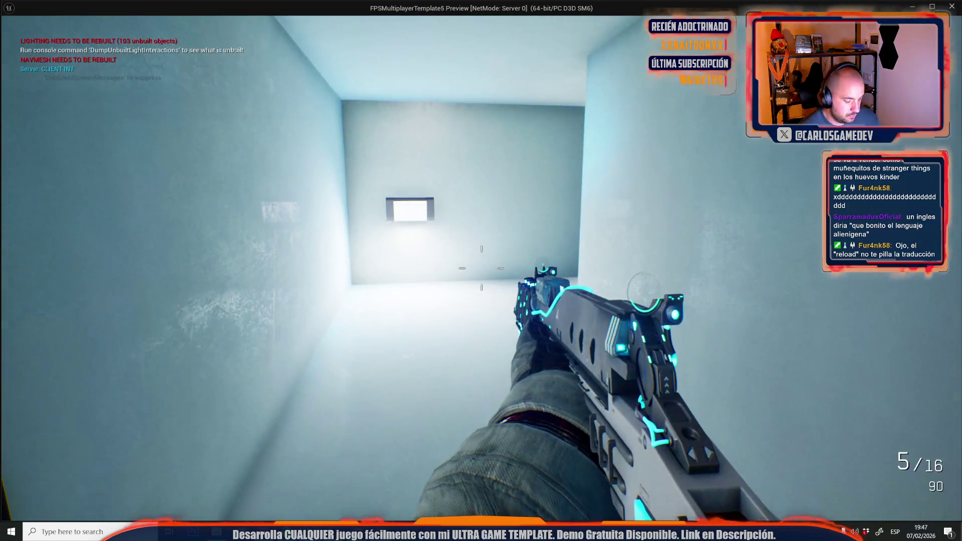
left_click(481, 269)
left_click(481, 268)
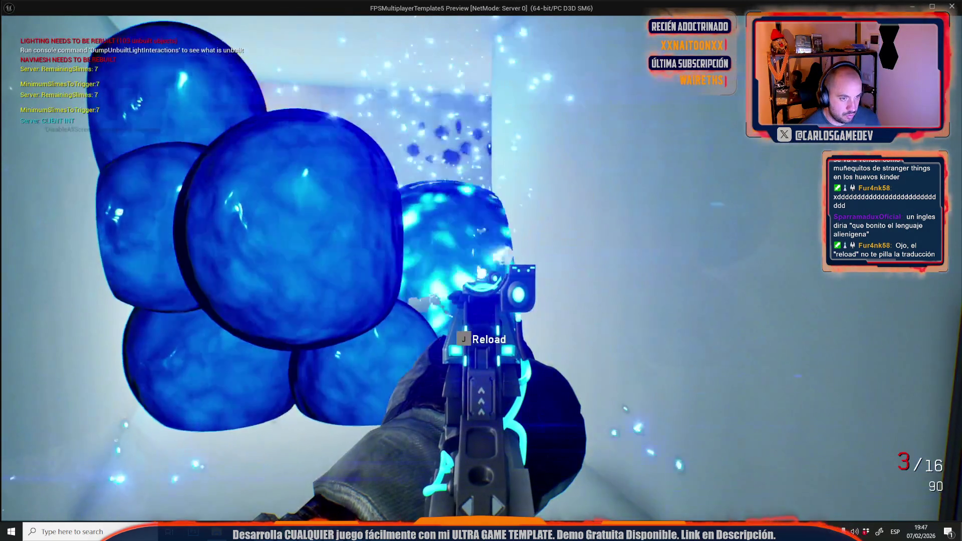
left_click(481, 268)
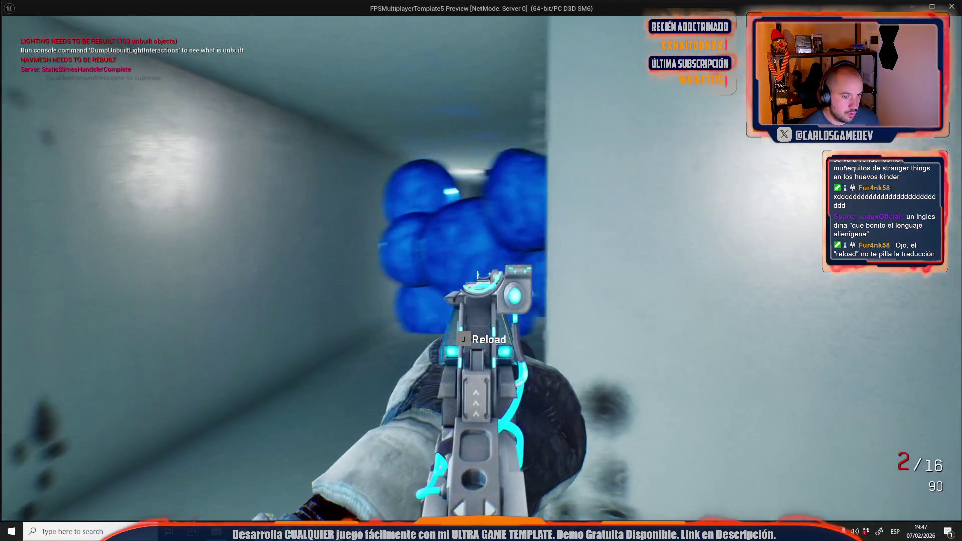
left_click(481, 271)
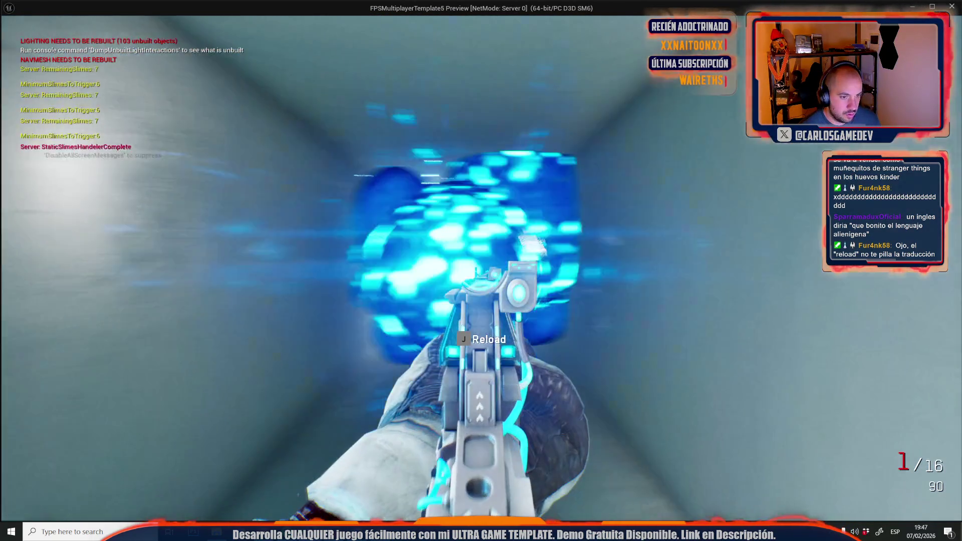
key("j")
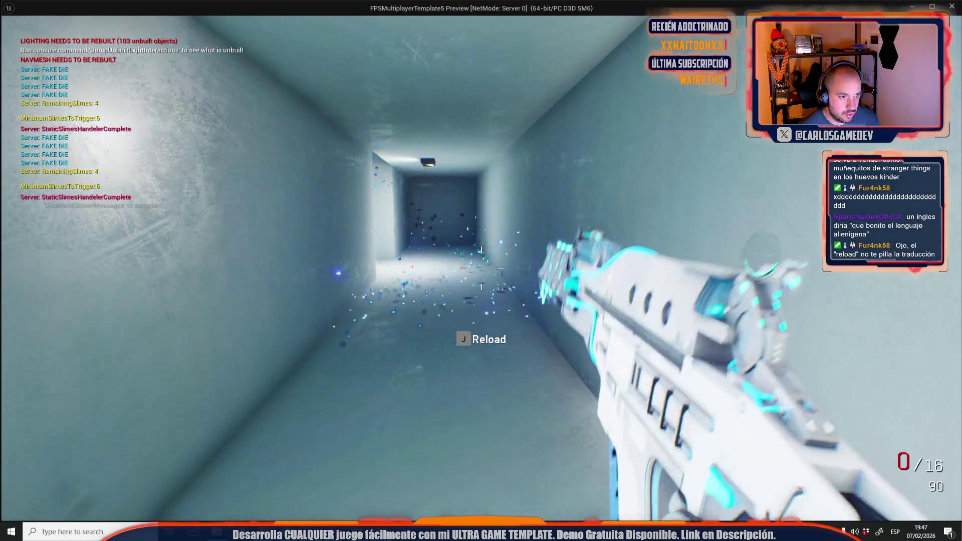
key("alt+Tab")
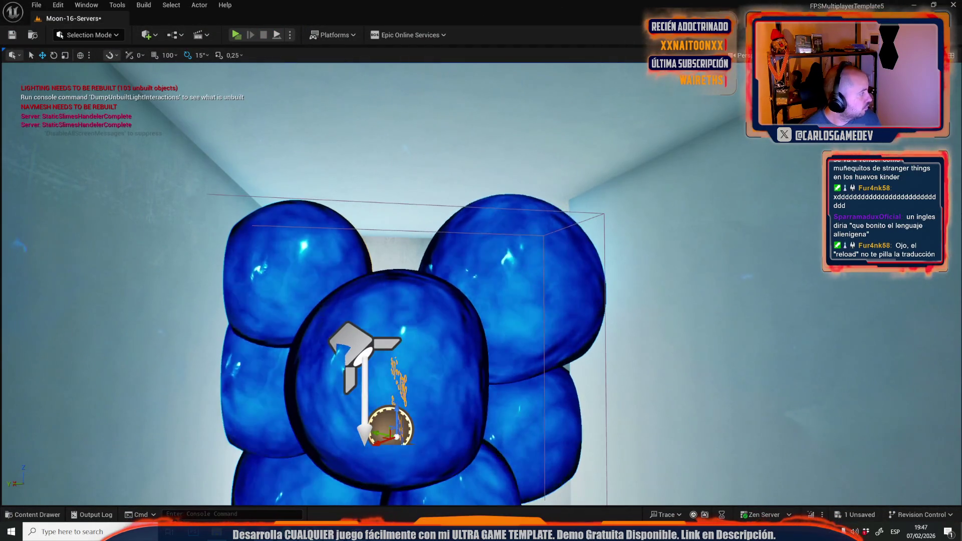
mouse_move(577, 283)
left_mouse_down()
mouse_move(471, 284)
mouse_move(386, 343)
left_mouse_up()
left_click(386, 343)
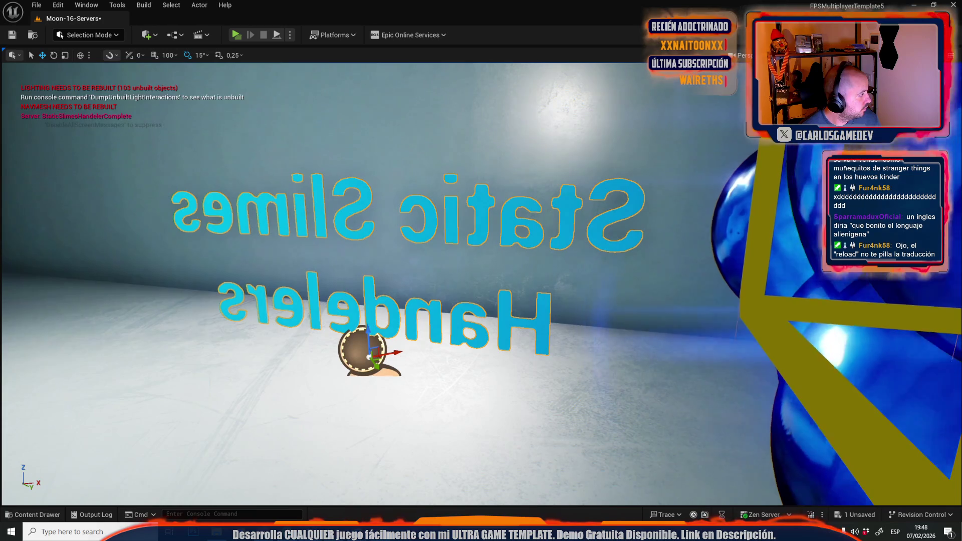
left_click_drag(386, 343, 466, 343)
scroll(481, 284, "down", 10)
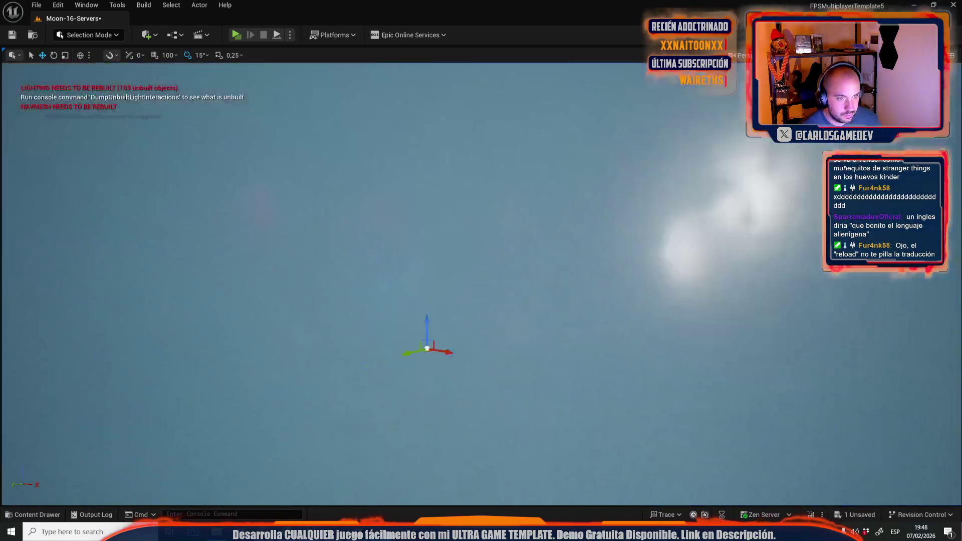
scroll(481, 283, "up", 10)
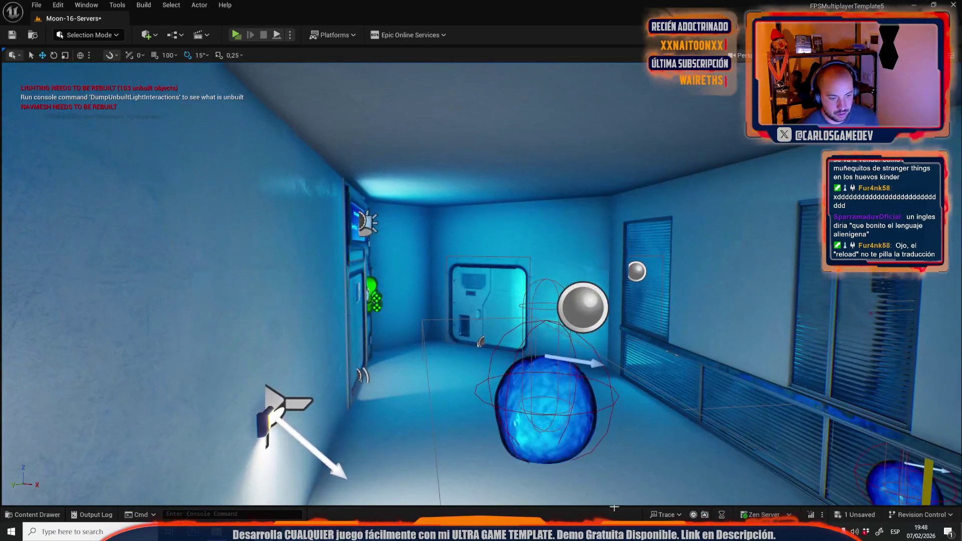
key("alt+Tab")
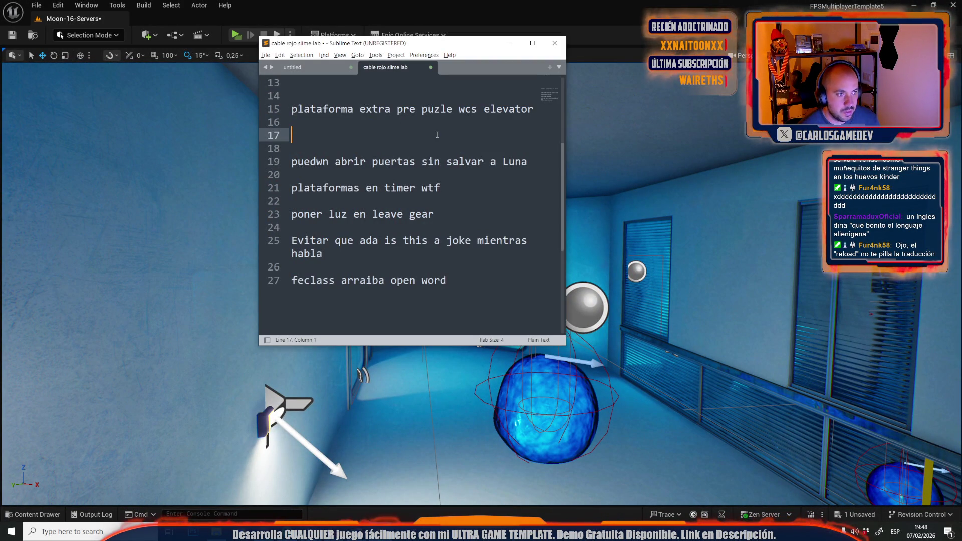
Delete the elevator-platform note line from the notes.
left_click(433, 161)
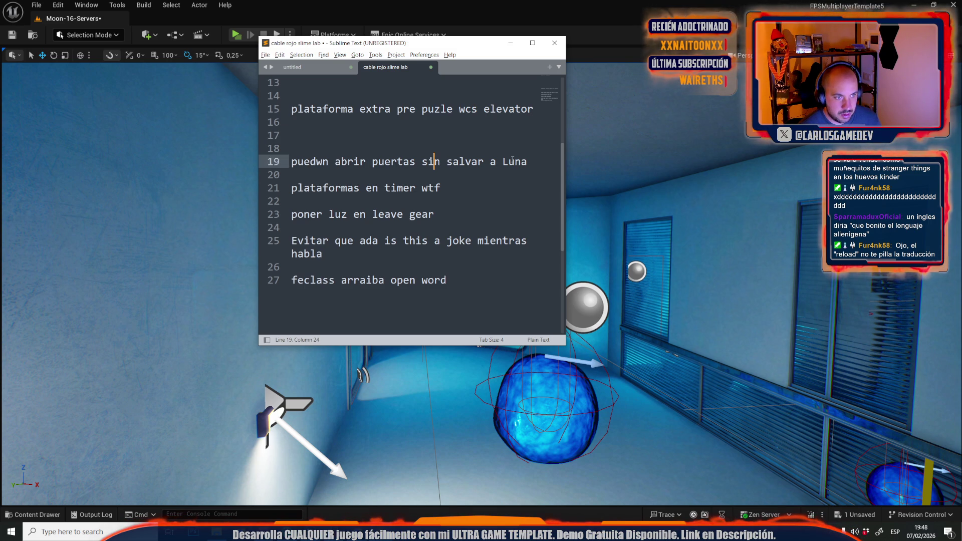
left_click_drag(440, 188, 241, 154)
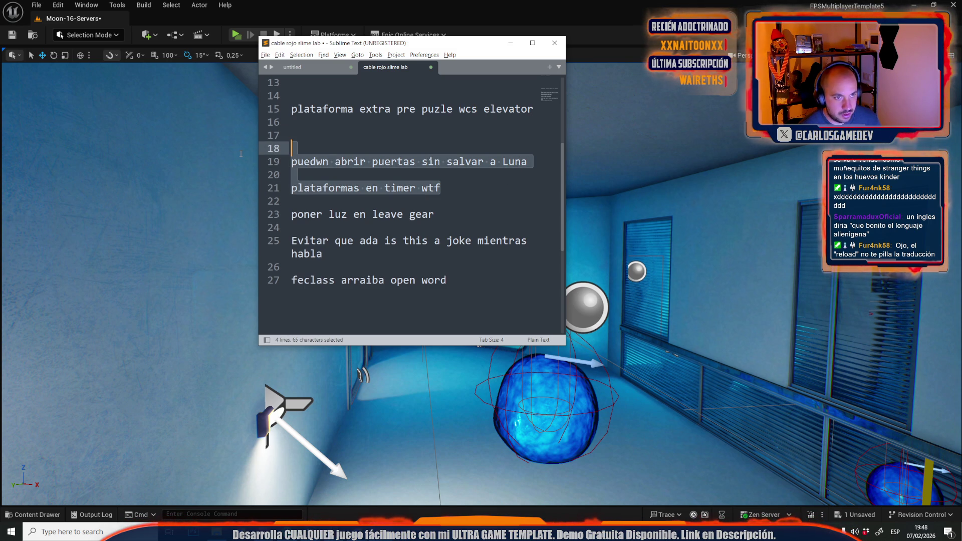
scroll(405, 160, "up", 4)
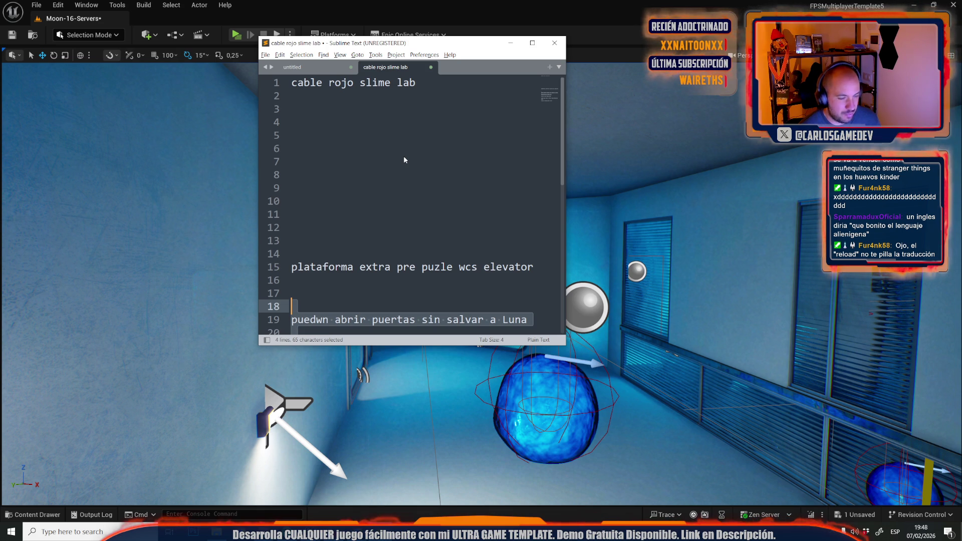
scroll(404, 159, "down", 5)
left_click(545, 160)
scroll(541, 156, "down", 2)
scroll(541, 157, "up", 4)
mouse_move(292, 179)
left_mouse_down()
mouse_move(300, 193)
mouse_move(522, 193)
left_mouse_up()
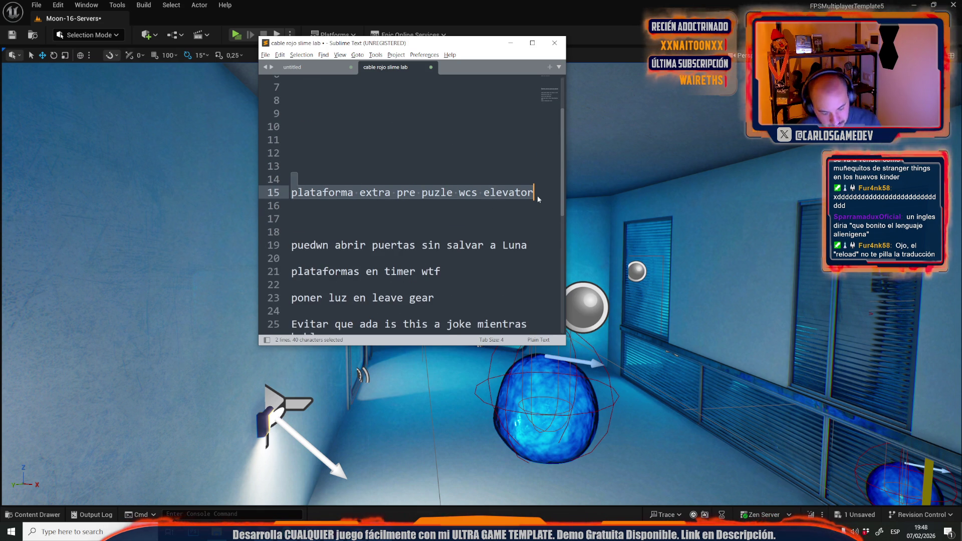
key("BackSpace")
Delete the doors-without-saving-Luna and 'plataformas en timer wtf' notes, then return to Unreal.
left_click(537, 232)
key("shift+Home")
key("BackSpace")
left_click_drag(453, 256, 168, 256)
key("BackSpace")
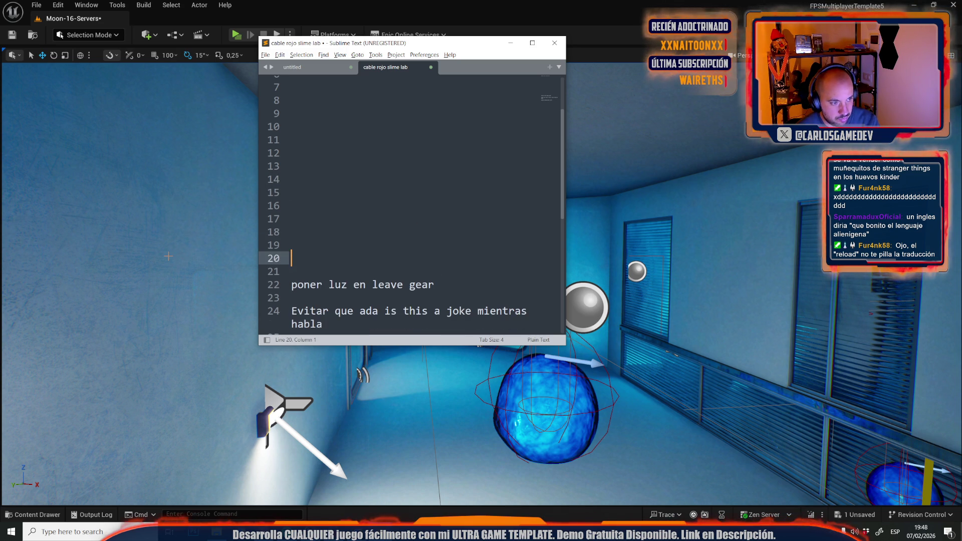
key("alt+Tab")
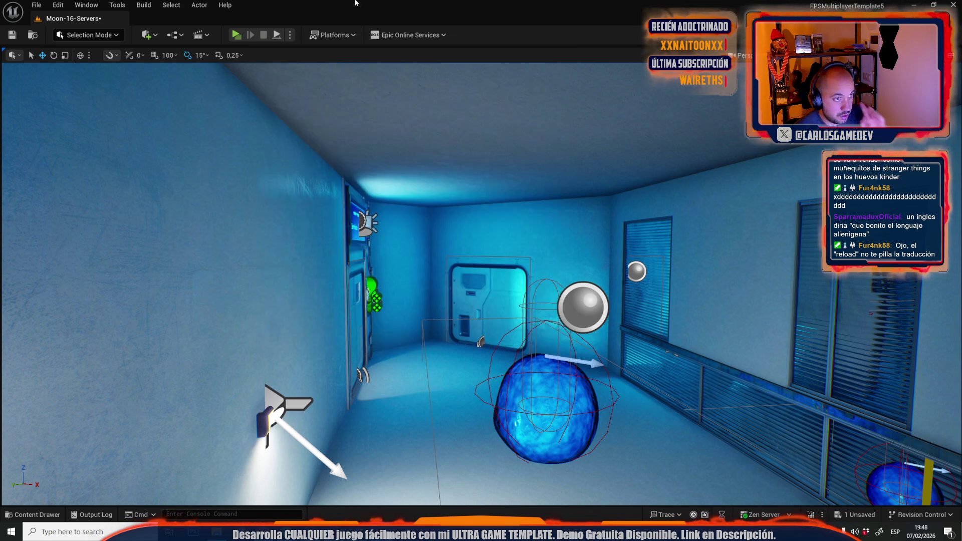
key("w")
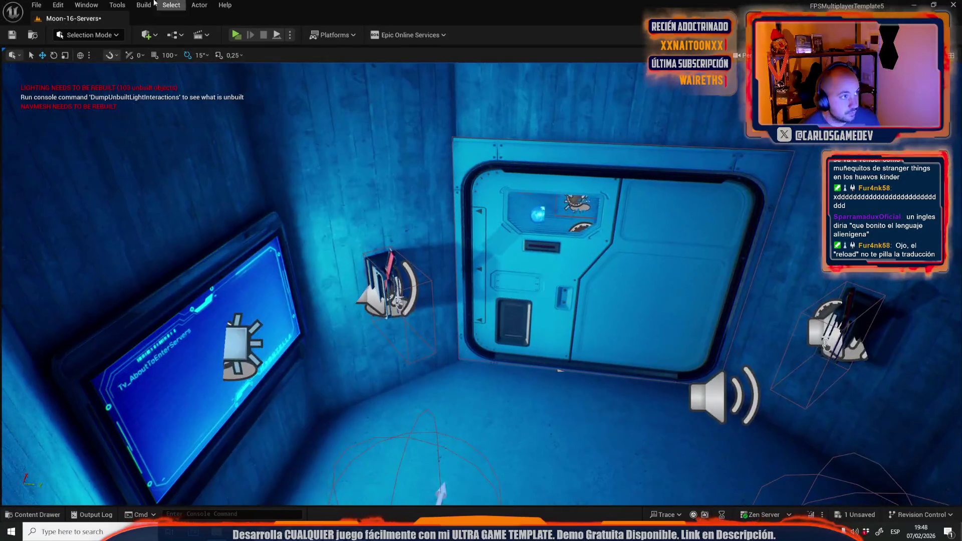
Open Moon-08-Slime-Gymcana from File > Recent Levels, saving Moon-16-Servers when prompted.
left_click(36, 5)
mouse_move(155, 100)
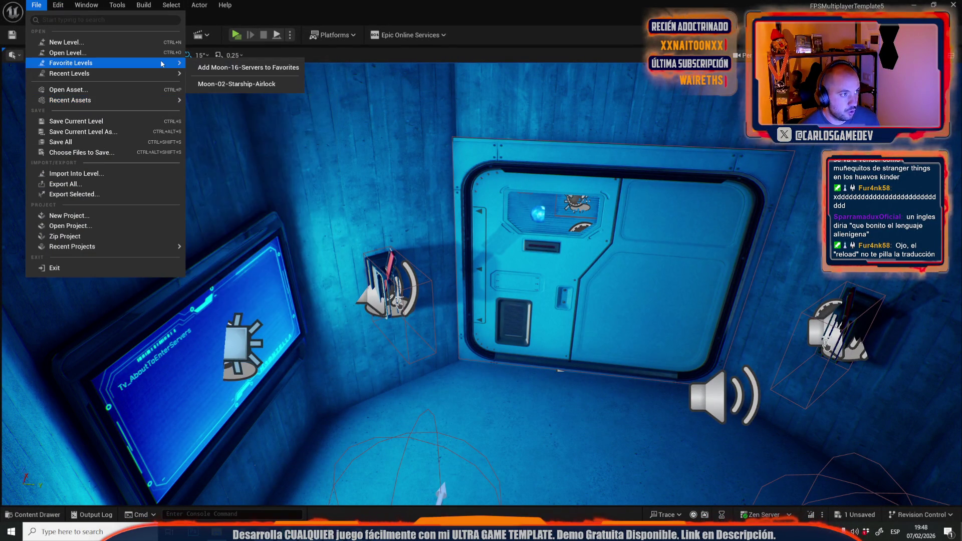
mouse_move(161, 76)
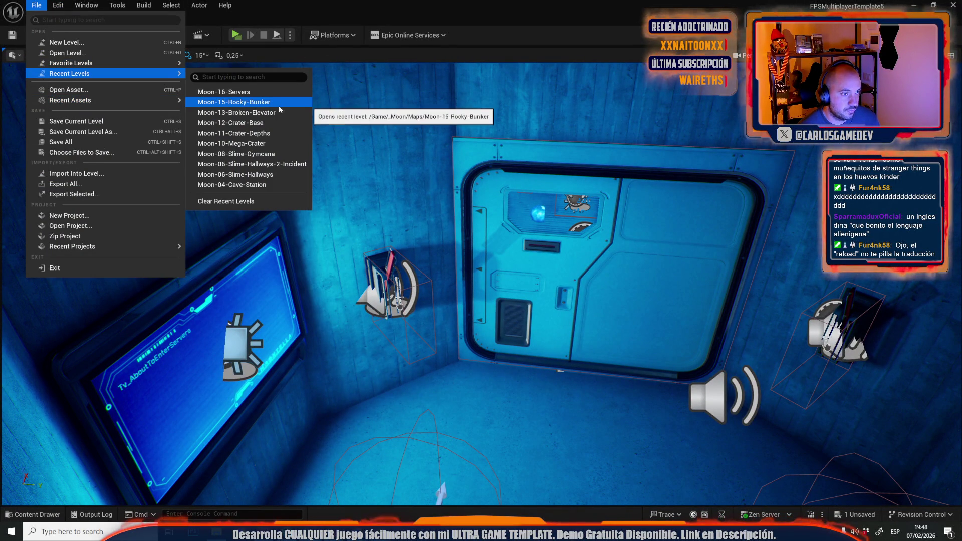
left_click(275, 158)
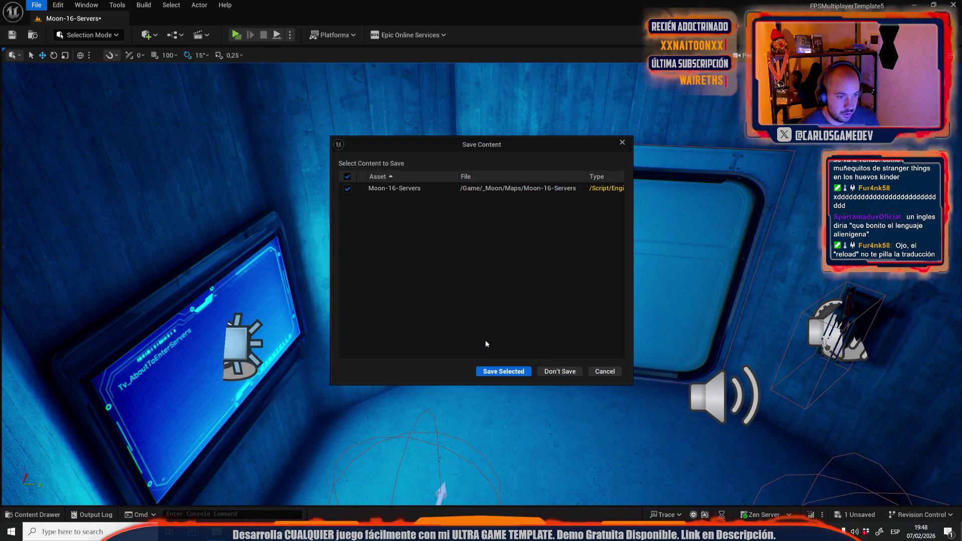
left_click(485, 371)
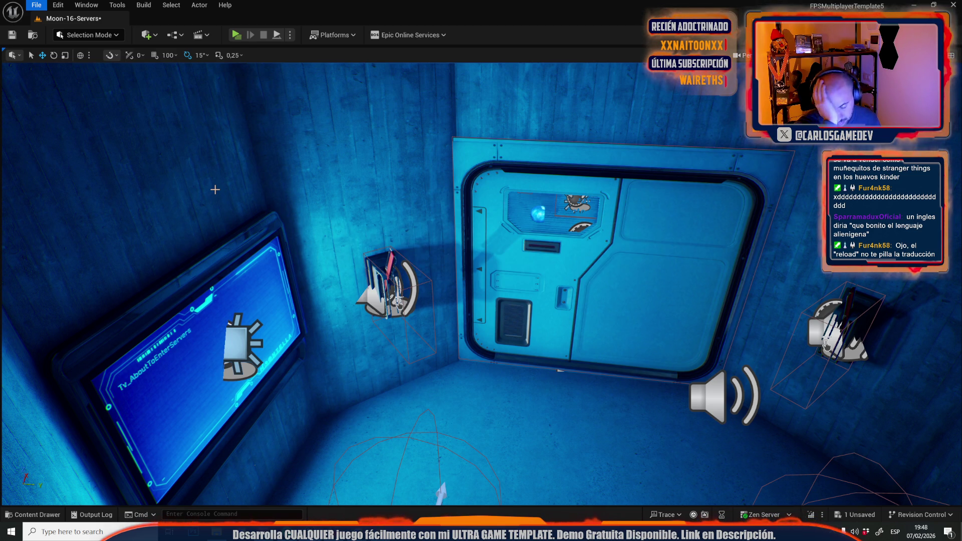
key("alt+Tab")
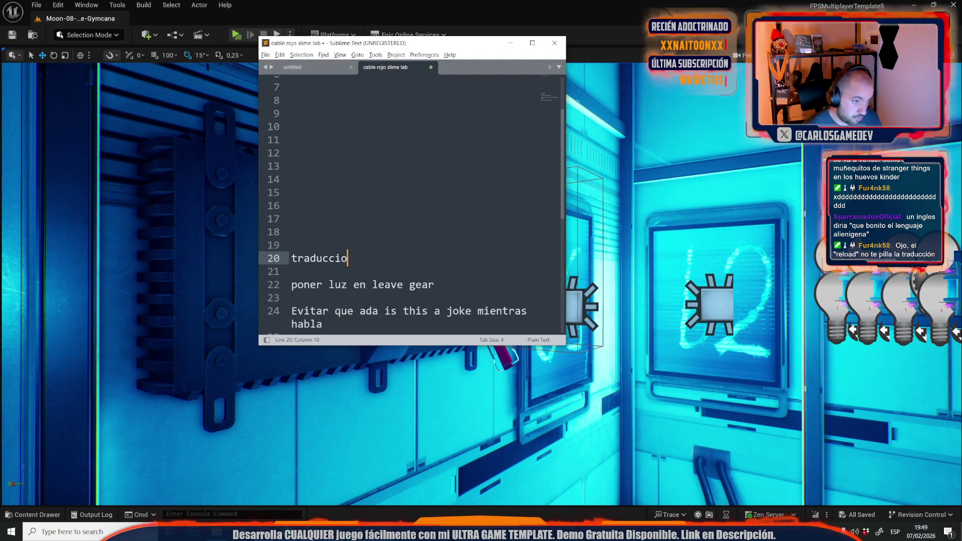
Finish the Sublime Text note so line 20 reads 'traduccion reload'.
type("n reload")
key("Return")
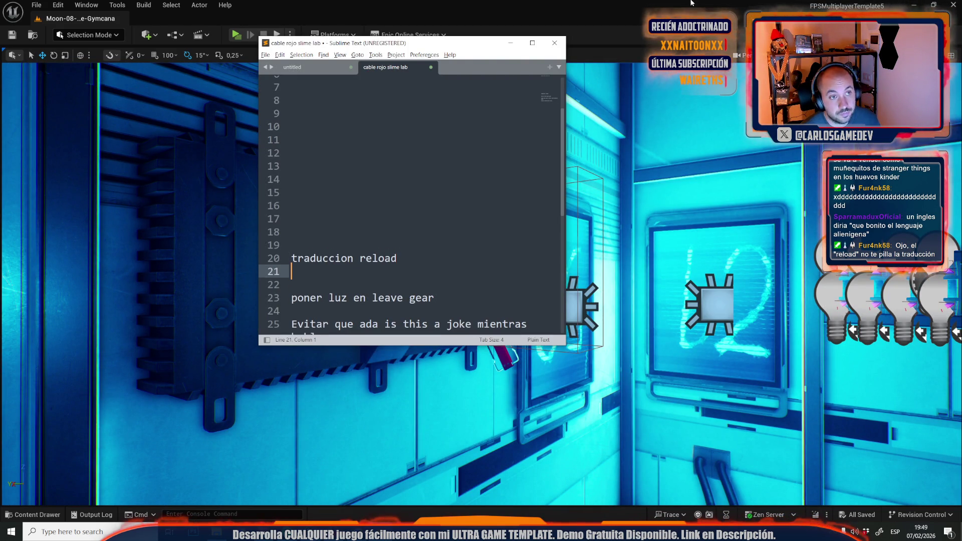
key("alt+Tab")
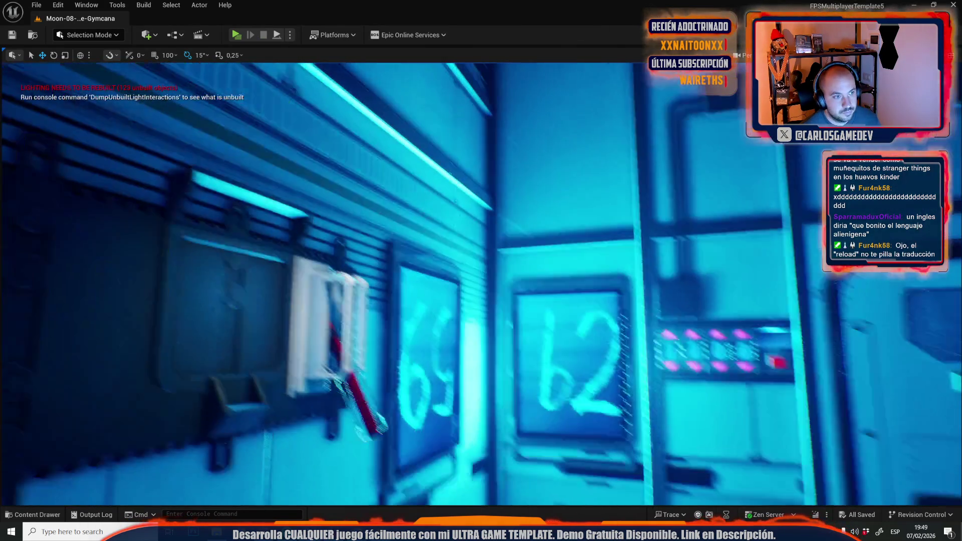
Turn Game View off and load the Moon-16-Servers level from Recent Levels.
key("g")
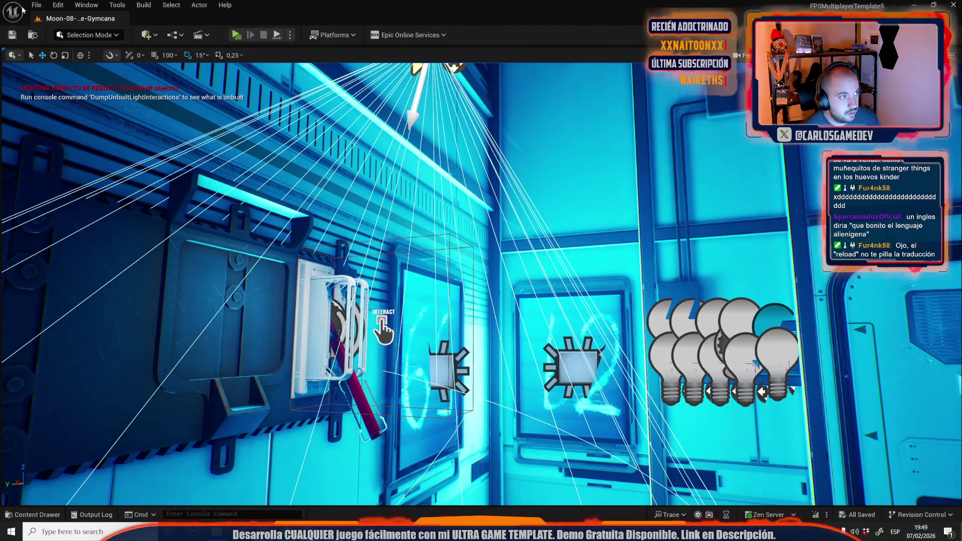
left_click(36, 5)
mouse_move(116, 74)
left_click(236, 92)
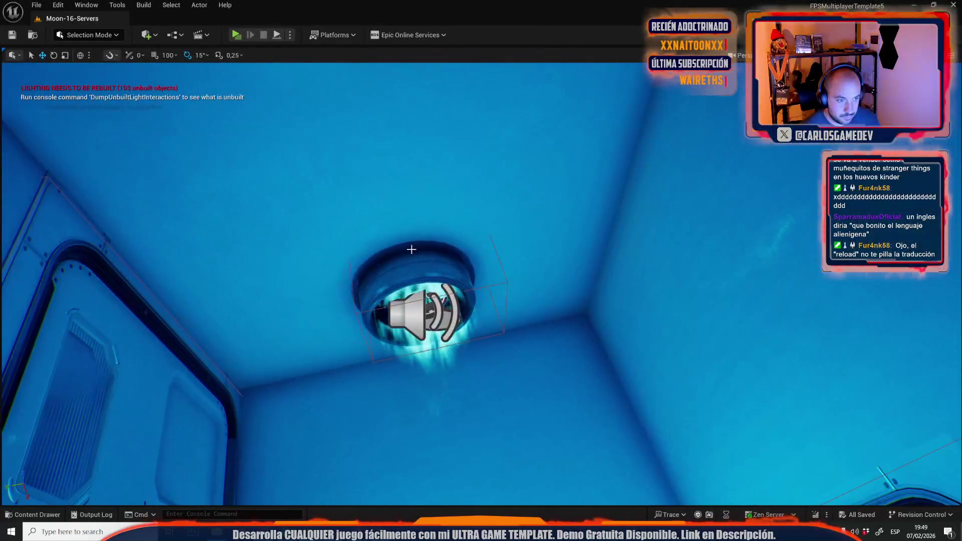
Raise the spotlight above the wall duct toward the ceiling and check its cone in Game View.
left_click(415, 259)
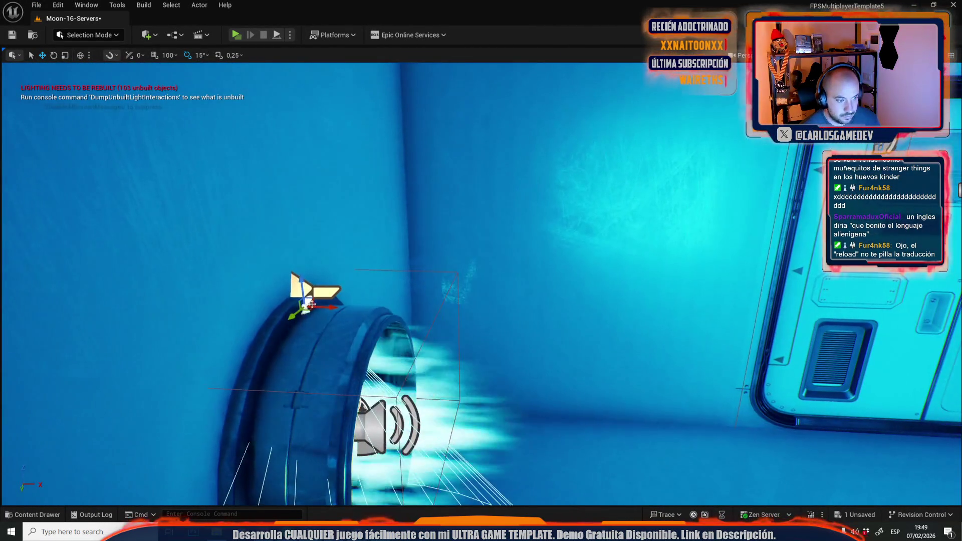
mouse_move(312, 304)
left_mouse_down()
mouse_move(369, 221)
mouse_move(429, 97)
mouse_move(475, 100)
left_mouse_up()
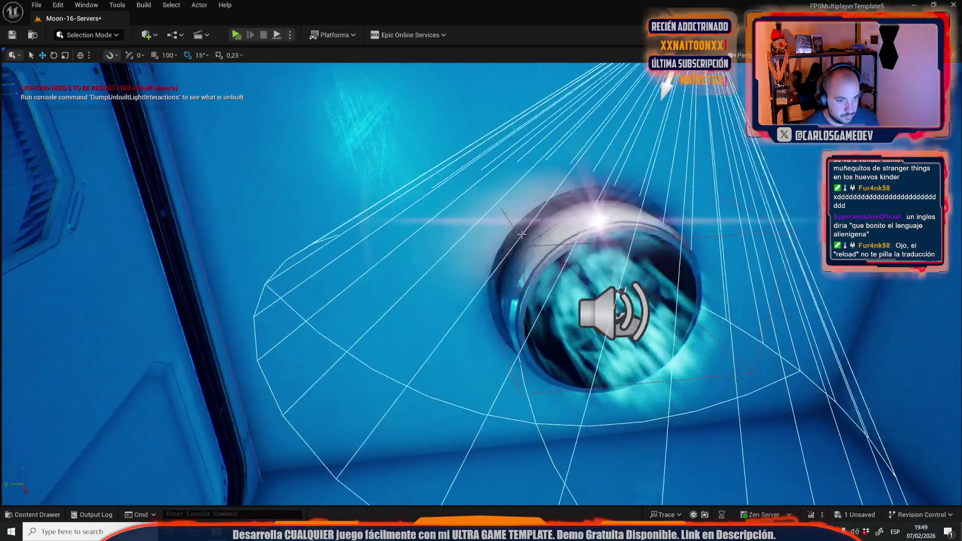
key("g")
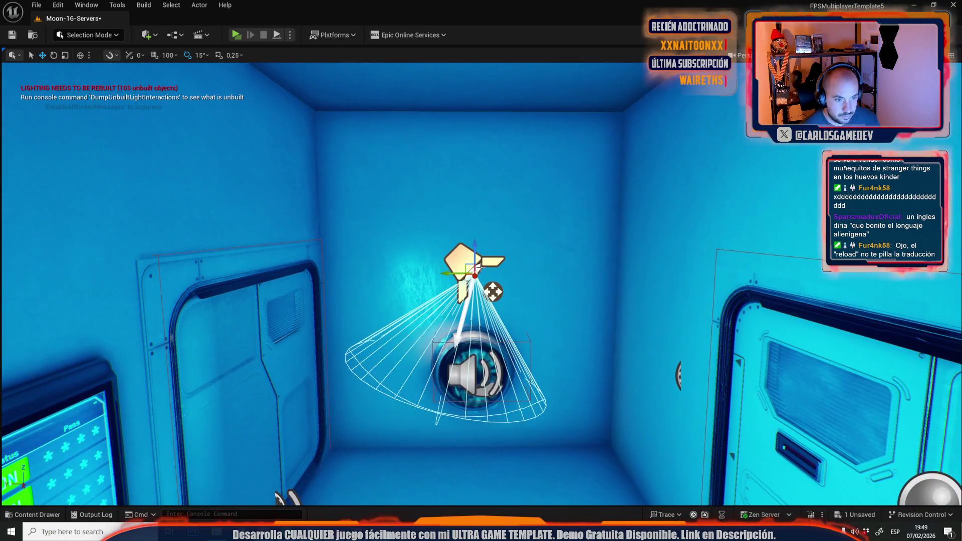
key("g")
key("g")
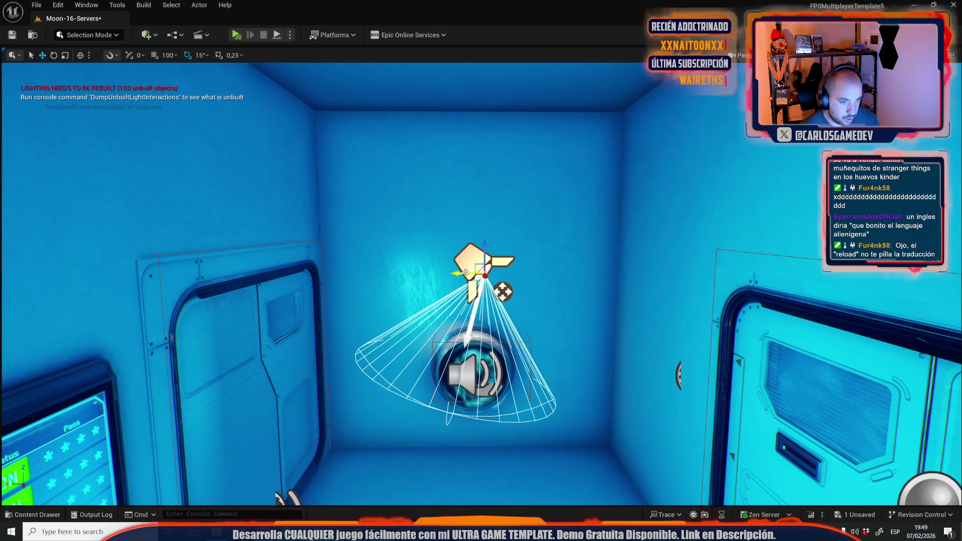
mouse_move(283, 497)
left_mouse_down()
mouse_move(551, 481)
mouse_move(762, 446)
mouse_move(869, 449)
left_mouse_up()
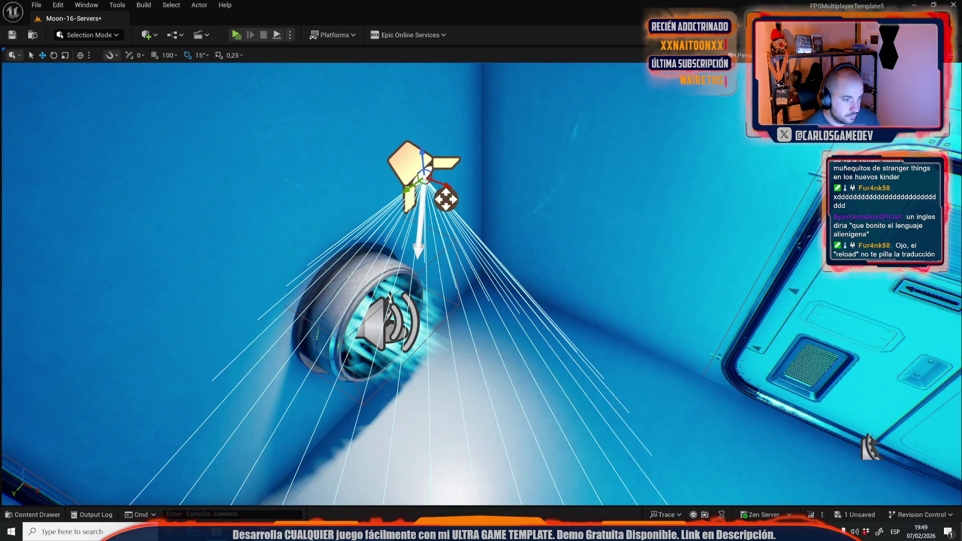
left_click_drag(869, 449, 867, 446)
left_click_drag(163, 359, 717, 314)
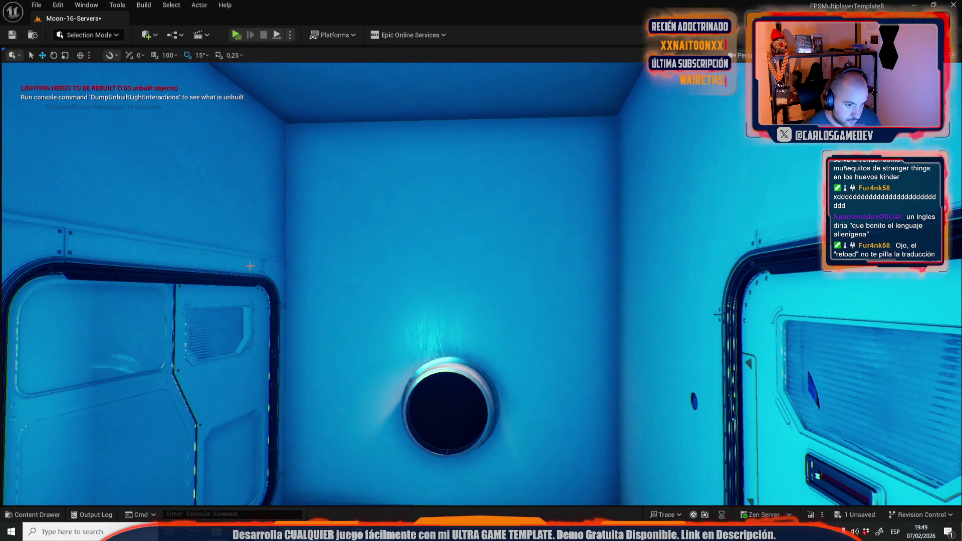
scroll(520, 333, "down", 6)
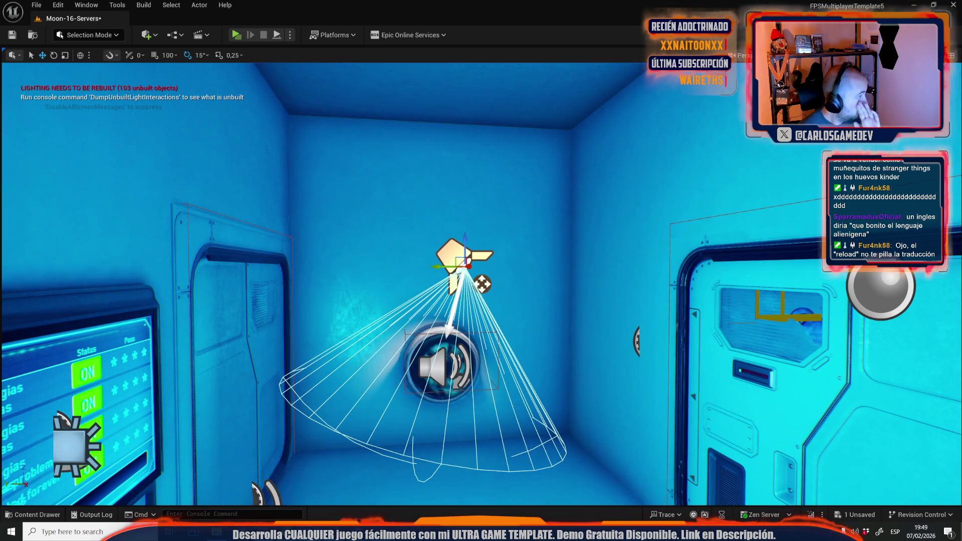
left_click(159, 34)
left_click(173, 34)
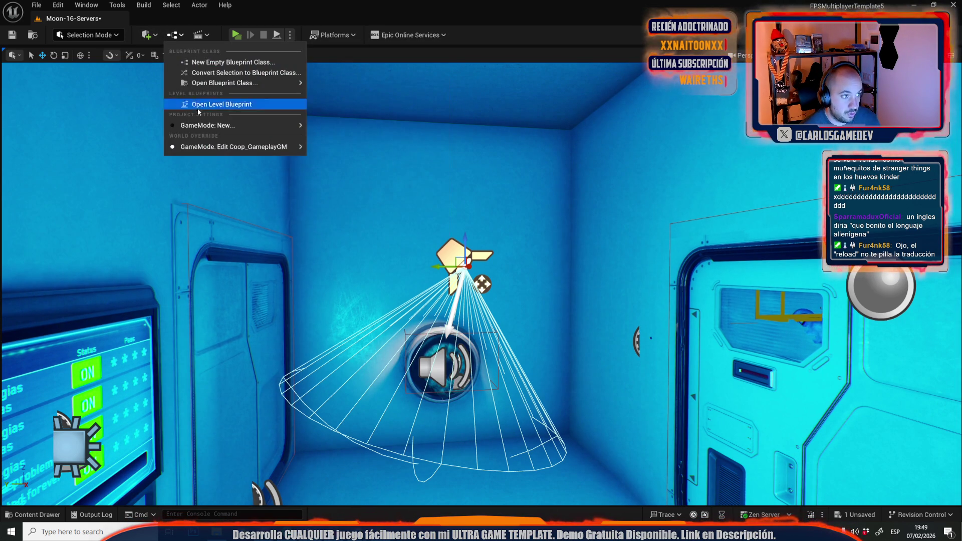
Open the Moon-16-Servers Level Blueprint and browse its event graph.
left_click(208, 103)
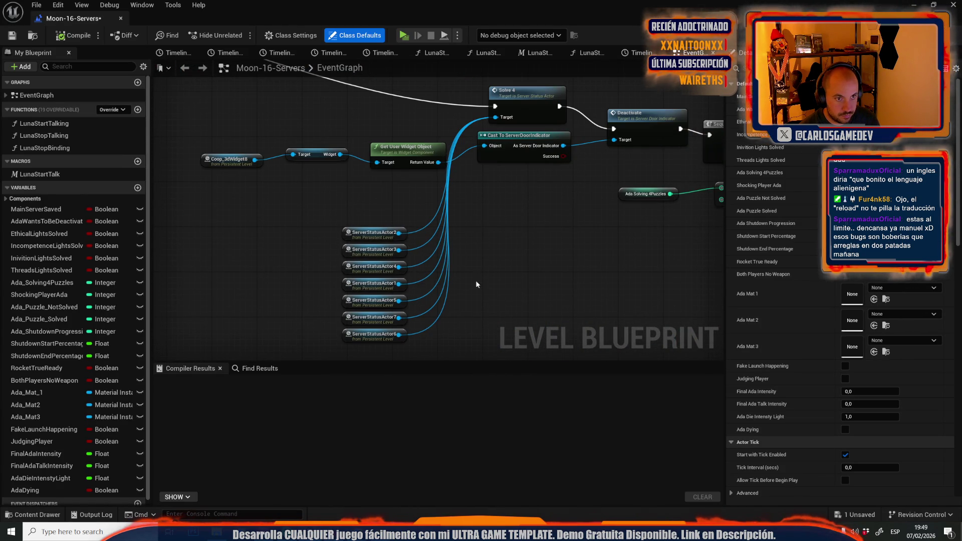
scroll(501, 251, "down", 6)
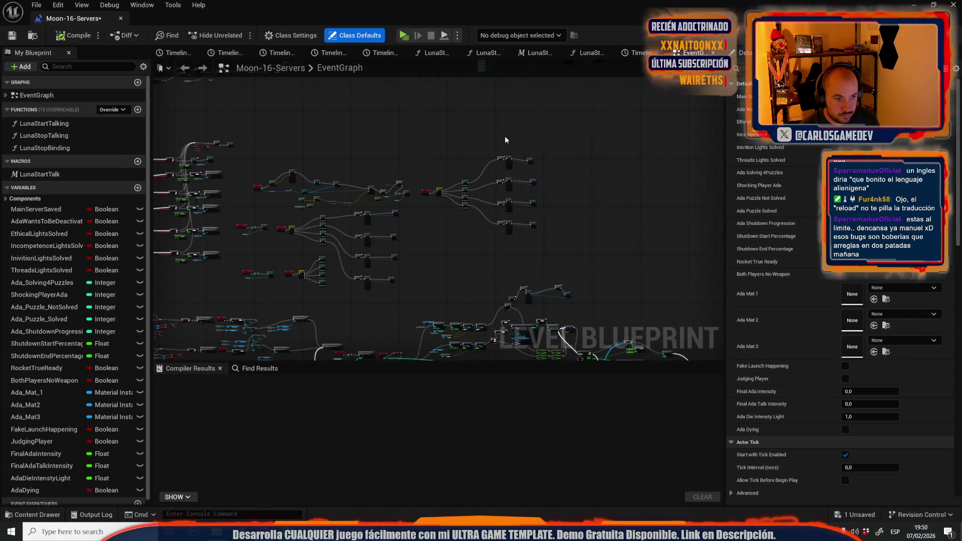
scroll(483, 195, "down", 2)
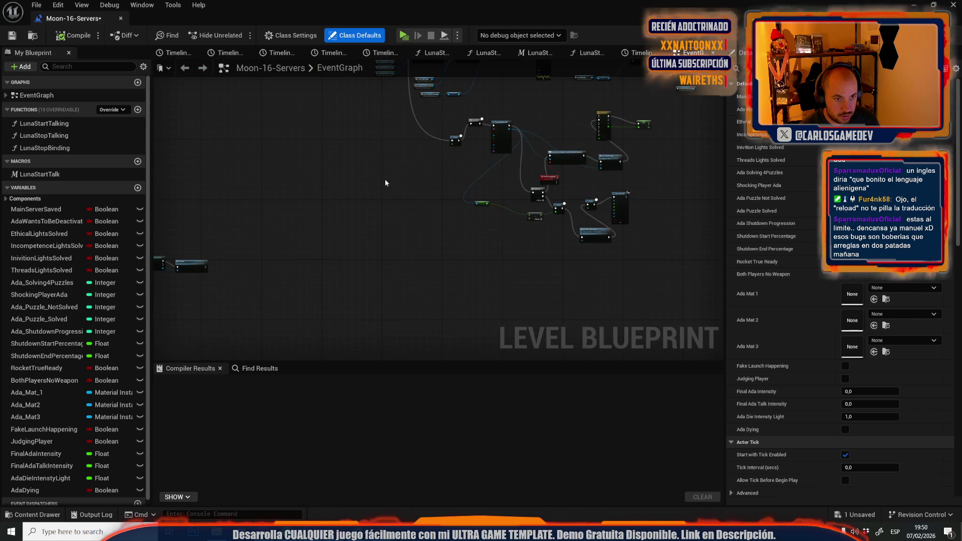
scroll(385, 179, "up", 6)
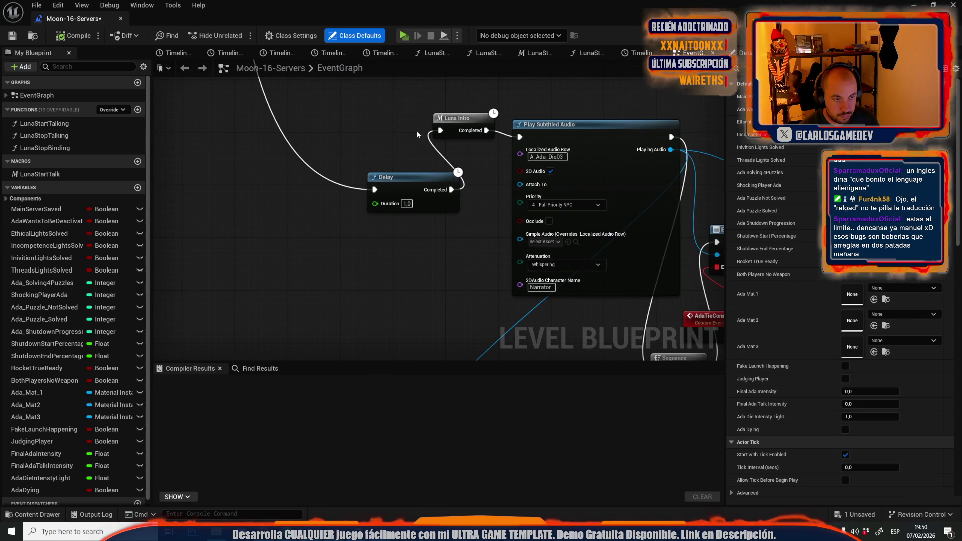
right_click(253, 211)
key("Escape")
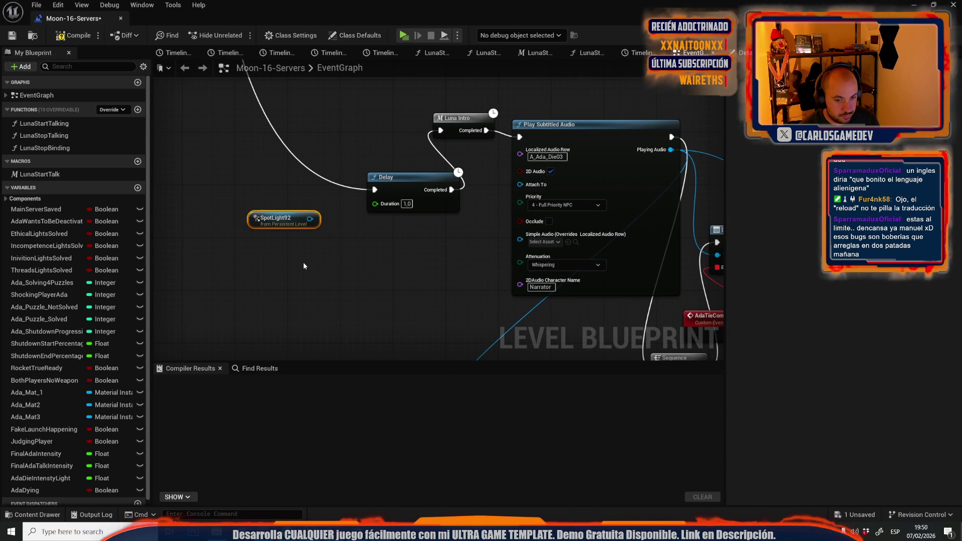
left_click(334, 246)
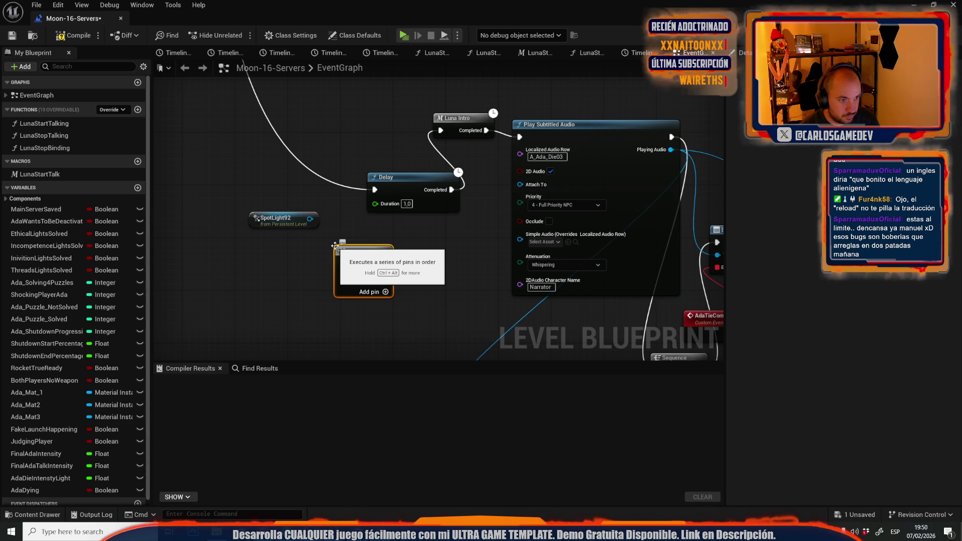
key("Delete")
Add Set Actor Hidden In Game on SpotLight92 and wire it into the Delay.
mouse_move(310, 219)
left_mouse_down()
mouse_move(321, 191)
mouse_move(287, 123)
left_mouse_up()
type("set hidden")
key("Return")
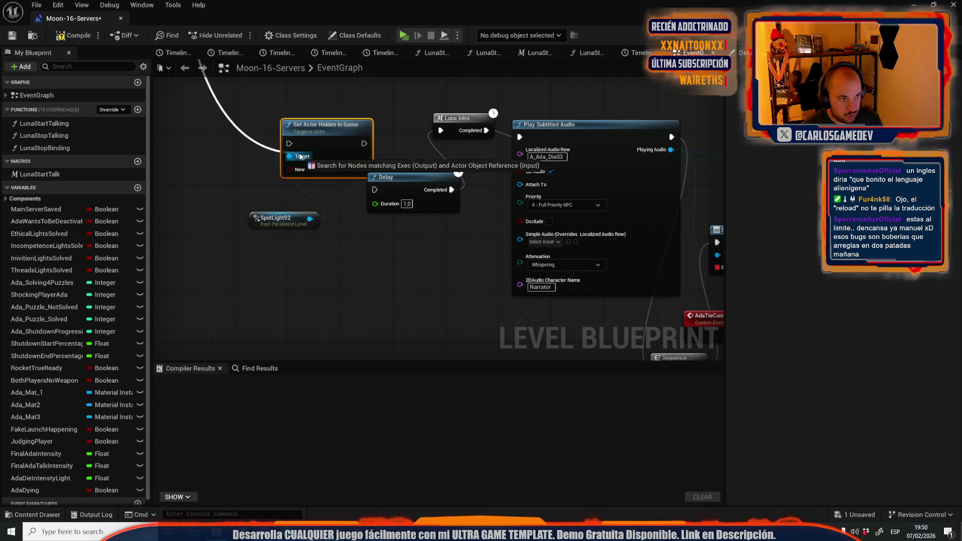
left_click_drag(364, 143, 375, 189)
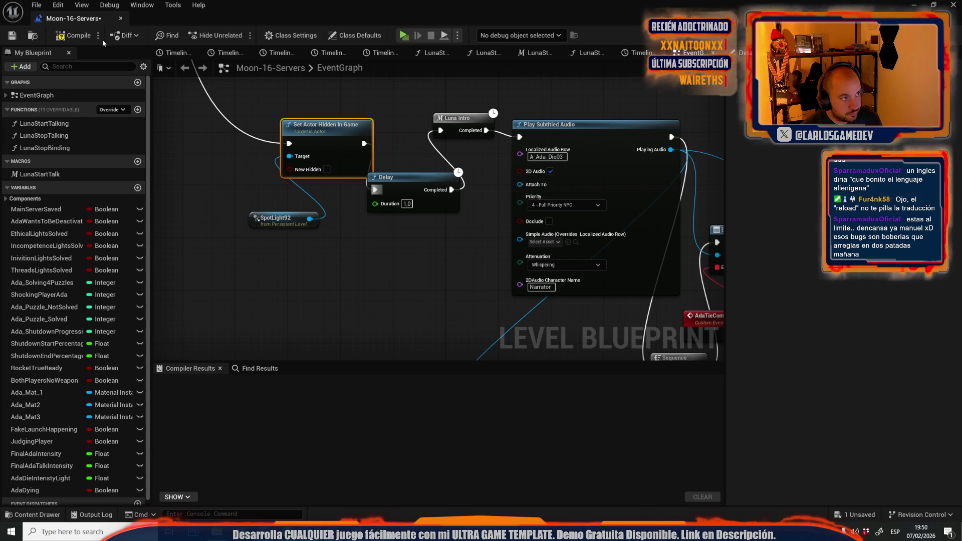
key("alt+Tab")
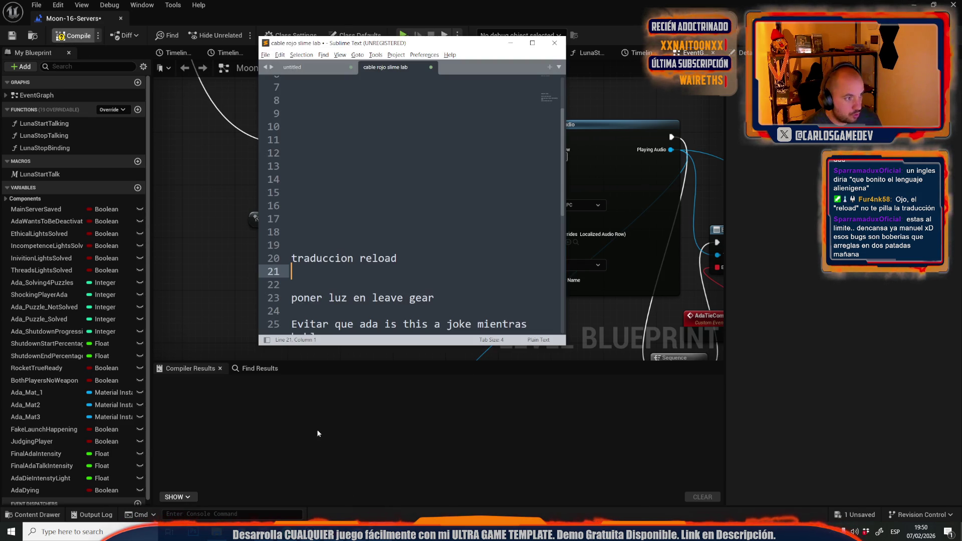
Delete the finished note 'poner luz en leave gear' from line 23 in Sublime Text.
scroll(358, 201, "down", 3)
left_click(410, 188)
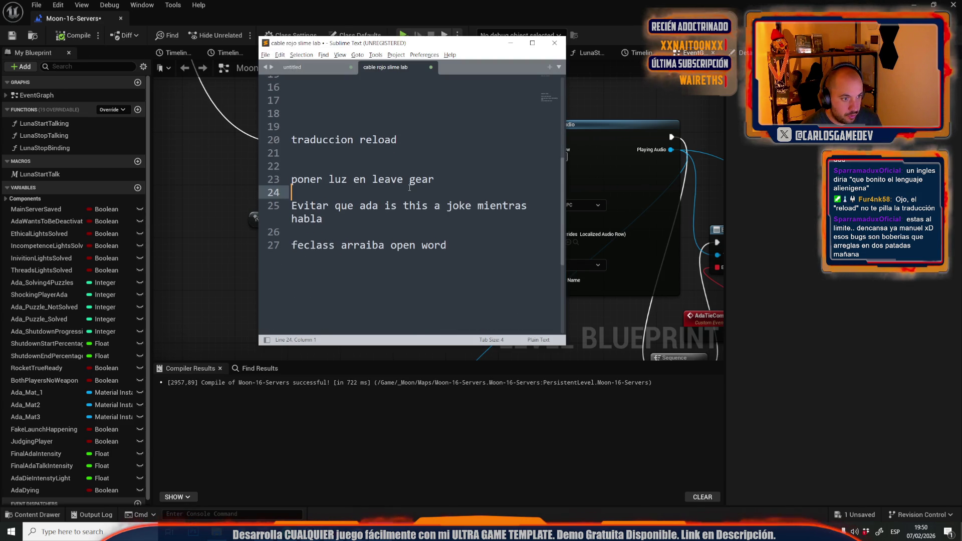
triple_click(448, 181)
left_click(434, 179)
key("shift+Home")
key("Left")
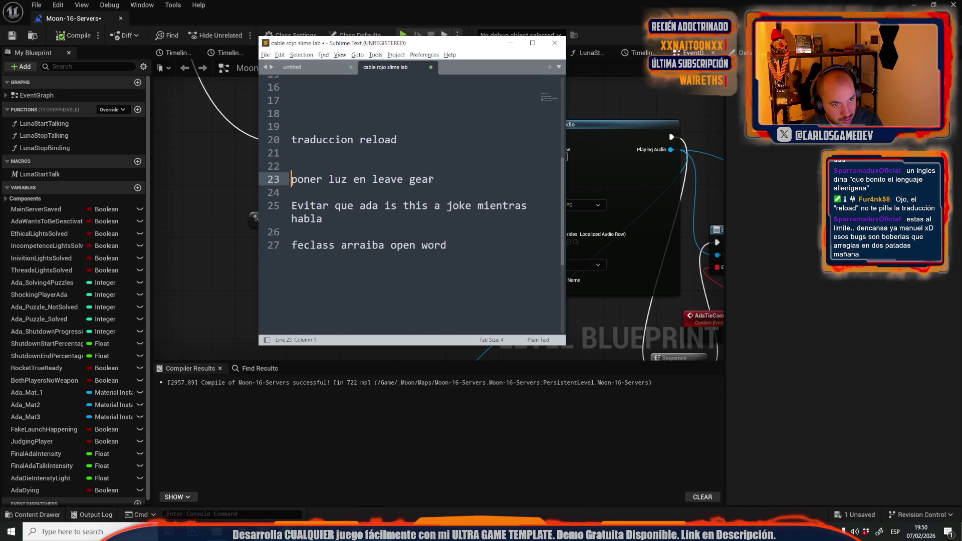
left_click_drag(434, 179, 232, 186)
key("BackSpace")
Add a new Boolean blueprint variable named AdaTalking.
left_click(233, 186)
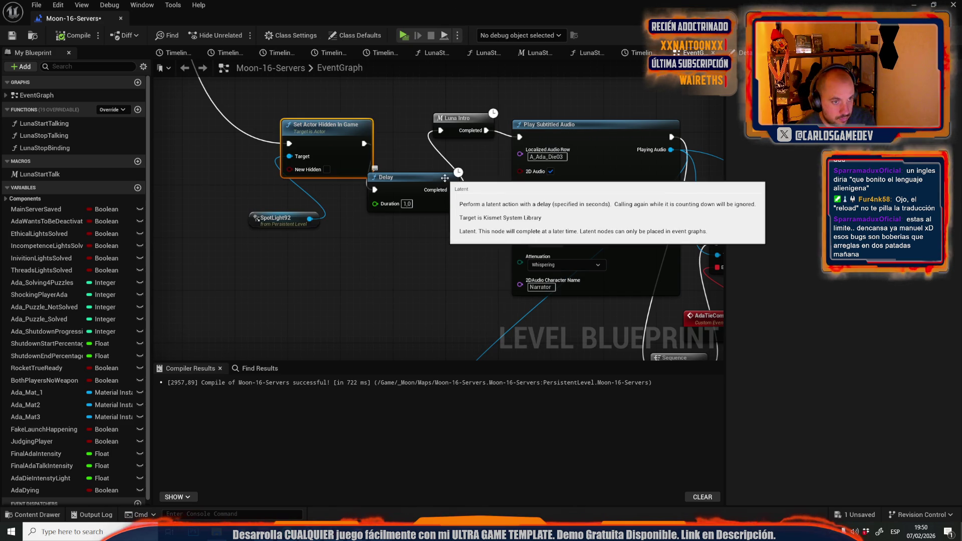
left_click(138, 189)
type("AdaTalking")
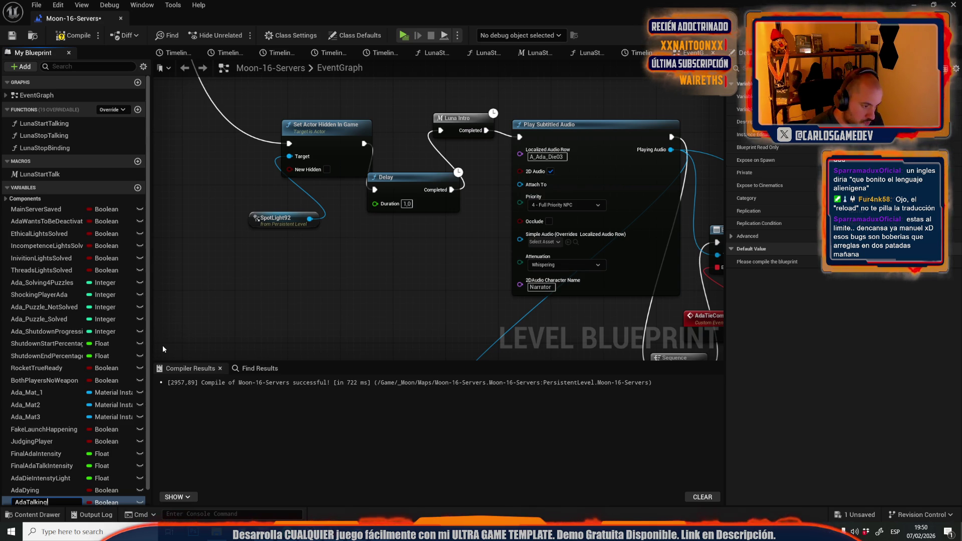
key("Return")
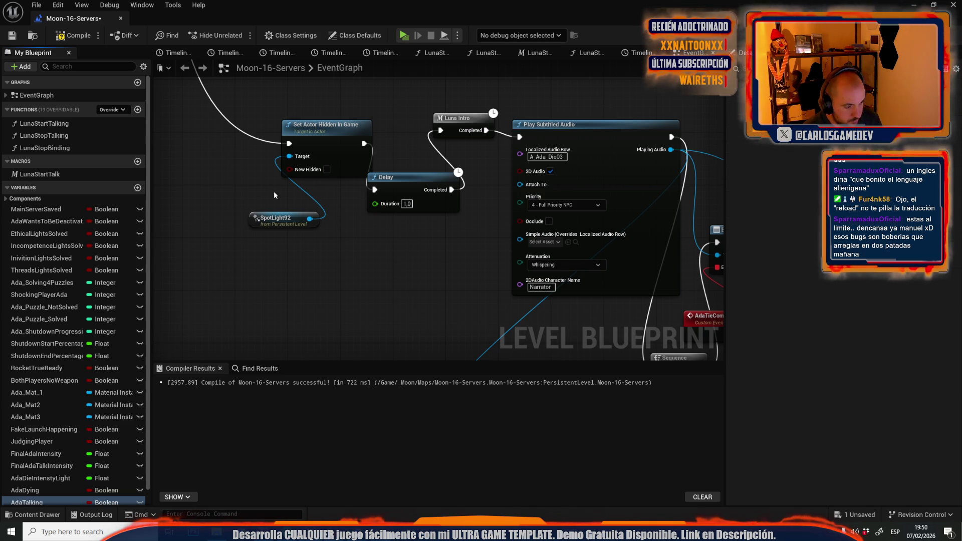
Route MC_ShokingPlayer through an Ada Talking Branch whose False path feeds Switch on Int.
scroll(337, 284, "down", 8)
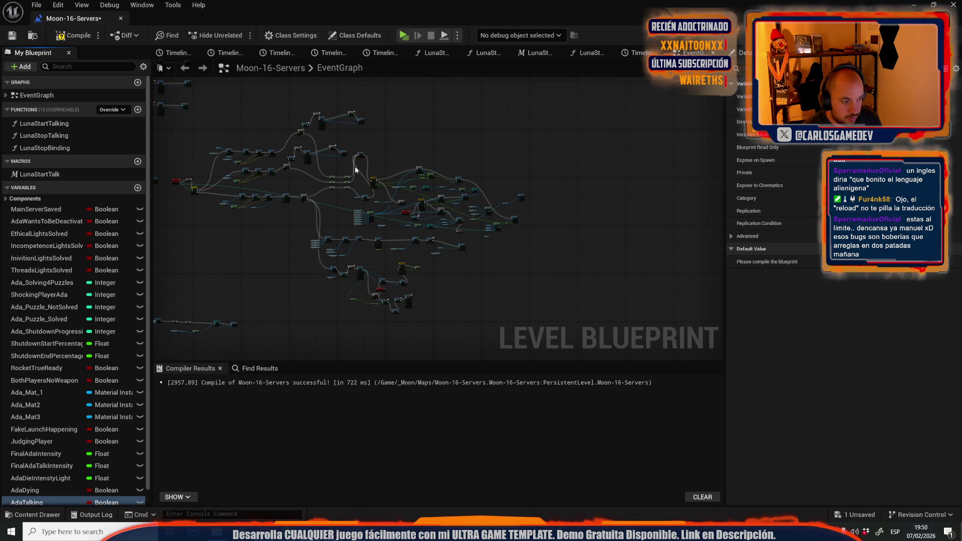
scroll(413, 285, "up", 5)
scroll(337, 246, "up", 8)
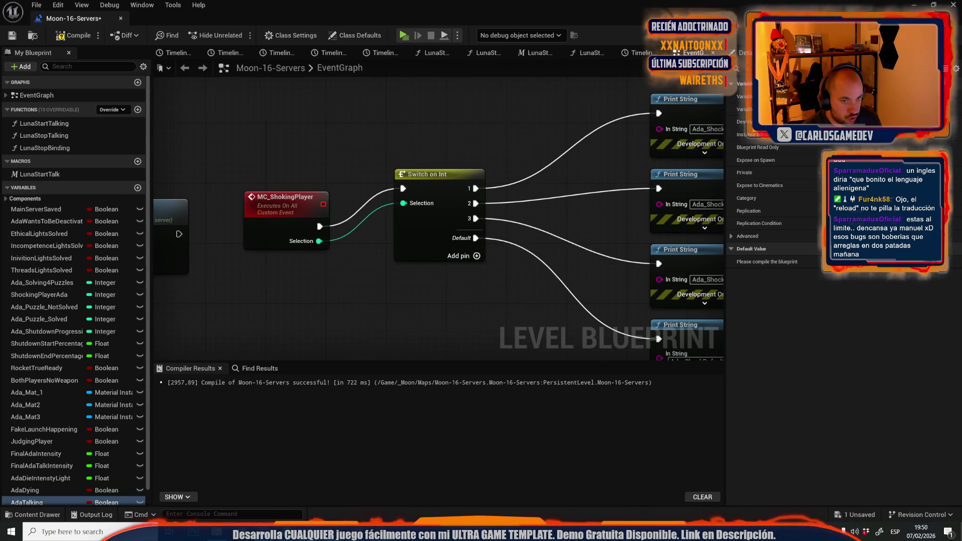
scroll(301, 207, "down", 4)
mouse_move(494, 132)
left_mouse_down()
mouse_move(301, 208)
mouse_move(560, 190)
left_mouse_up()
left_click_drag(292, 172, 345, 170)
mouse_move(28, 503)
left_mouse_down()
mouse_move(388, 216)
mouse_move(449, 217)
mouse_move(438, 211)
left_mouse_up()
scroll(427, 220, "up", 2)
left_click(429, 177)
left_click_drag(511, 284, 437, 195)
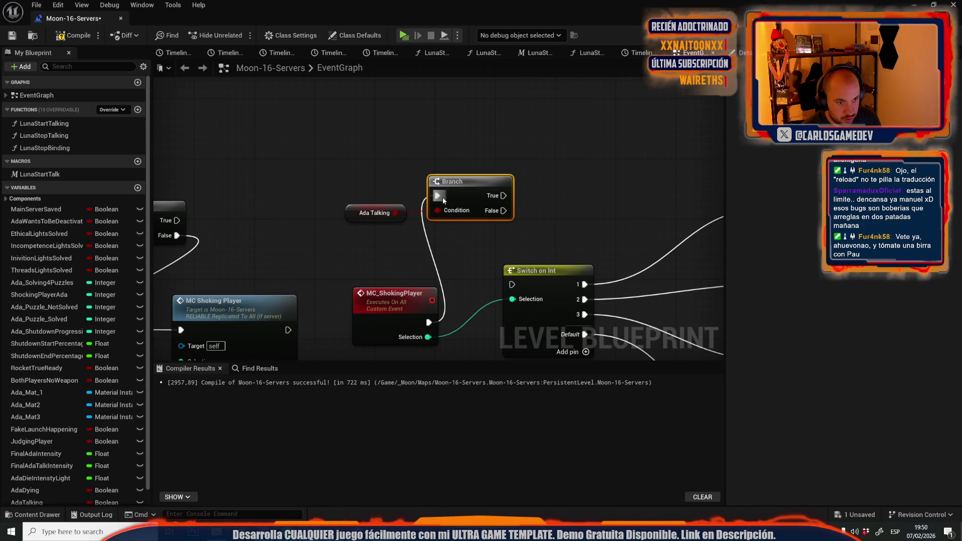
left_click_drag(503, 210, 511, 284)
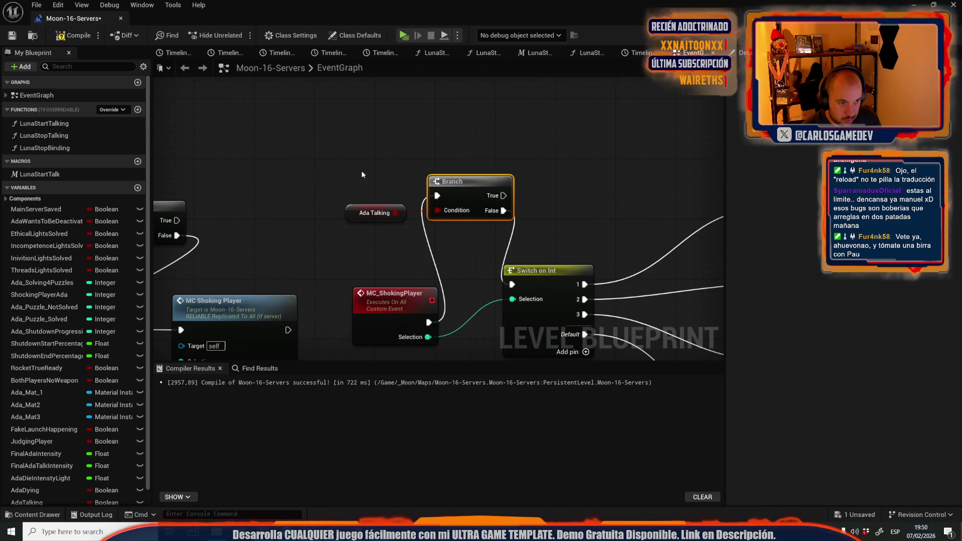
scroll(473, 236, "down", 5)
mouse_move(472, 235)
left_mouse_down()
mouse_move(451, 100)
mouse_move(603, 325)
left_mouse_up()
Paste an Ada Talking Branch after AdaPuzzleNotSolved, with False connected to Switch on Int.
scroll(579, 252, "up", 6)
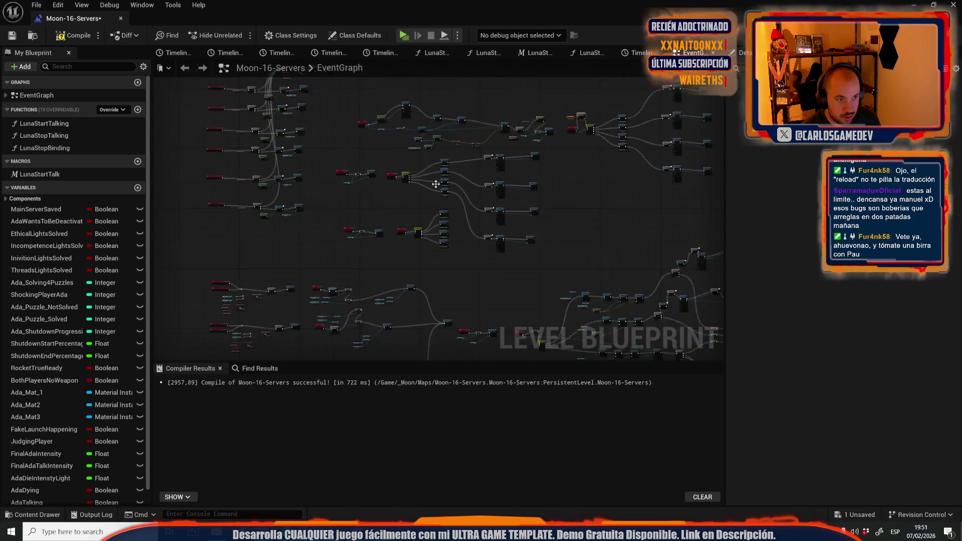
mouse_move(431, 127)
left_mouse_down()
mouse_move(226, 125)
mouse_move(60, 68)
left_mouse_up()
scroll(260, 177, "down", 5)
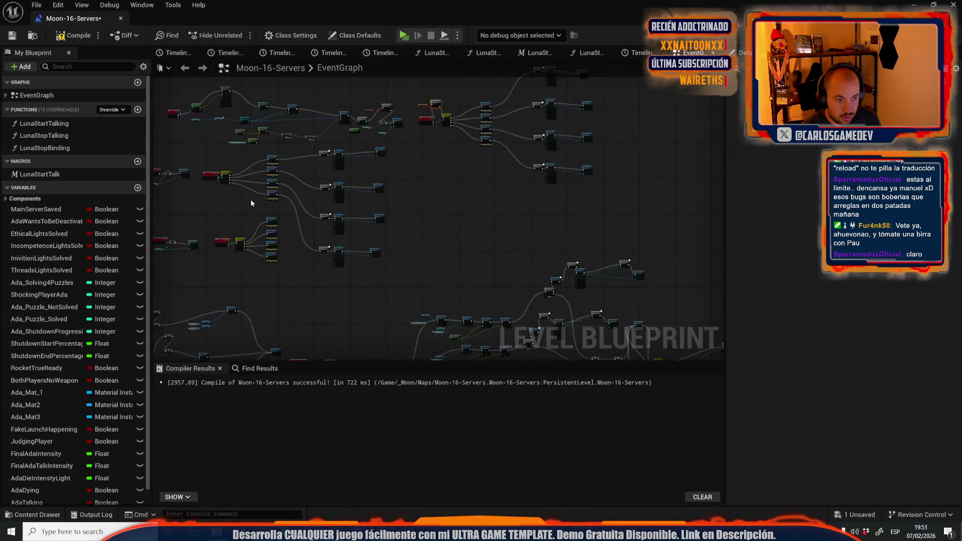
scroll(261, 176, "up", 5)
scroll(260, 176, "down", 4)
scroll(325, 147, "up", 6)
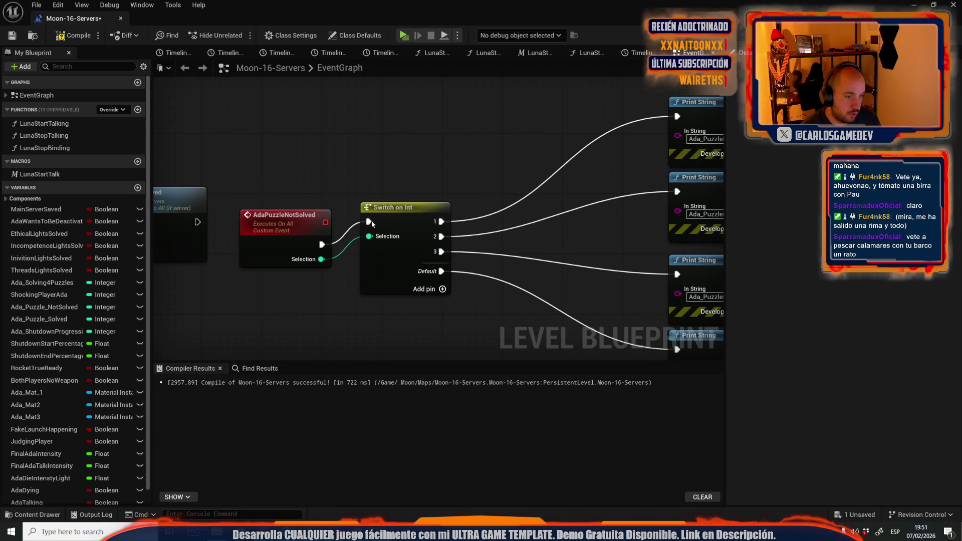
key("ctrl+v")
left_click_drag(367, 219, 369, 147)
mouse_move(436, 161)
left_mouse_down()
mouse_move(451, 186)
mouse_move(374, 231)
left_mouse_up()
left_click(368, 223)
left_click_drag(435, 163, 435, 162)
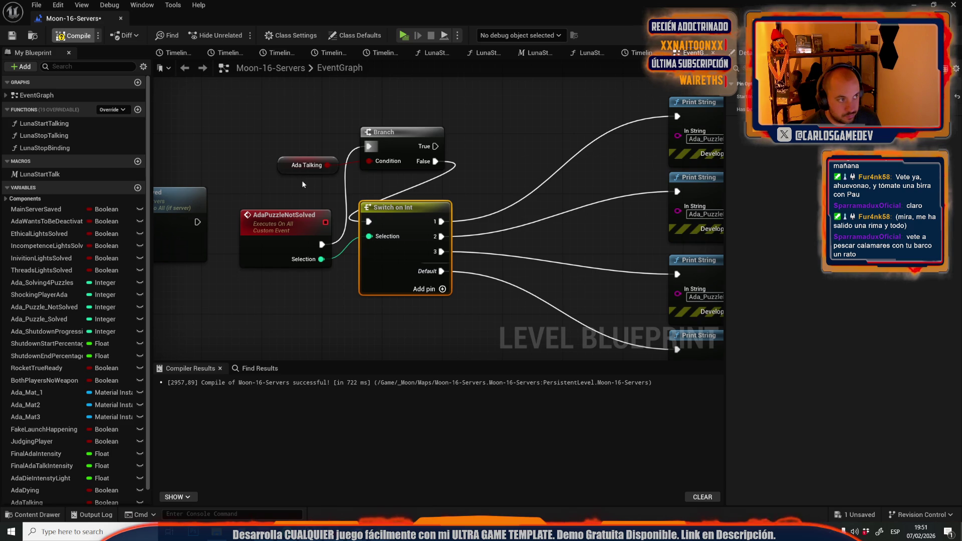
mouse_move(302, 184)
left_mouse_down()
mouse_move(546, 163)
mouse_move(363, 186)
left_mouse_up()
scroll(401, 165, "down", 2)
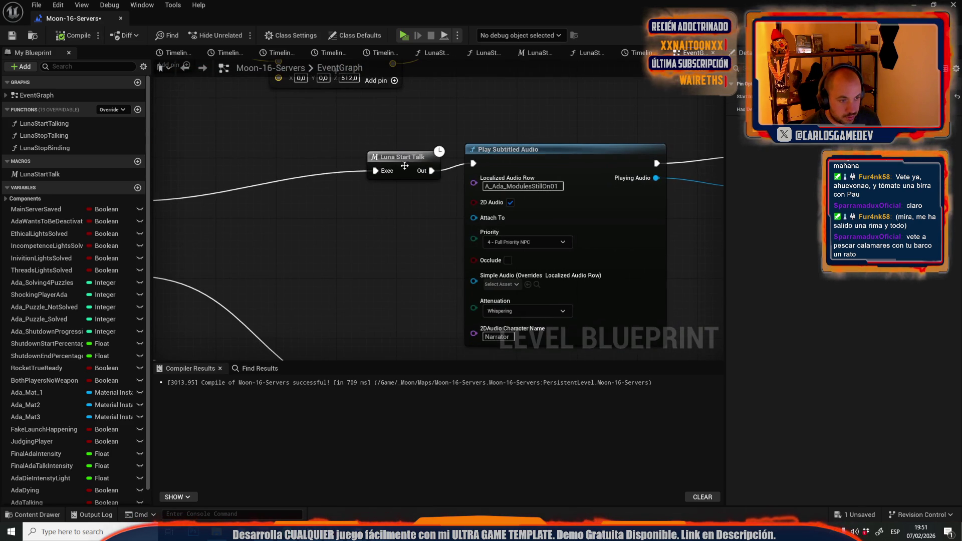
Open the LunaStartTalk macro graph from the Luna Start Talk node.
left_click(398, 156)
scroll(401, 161, "down", 2)
scroll(502, 153, "up", 2)
scroll(502, 153, "up", 2)
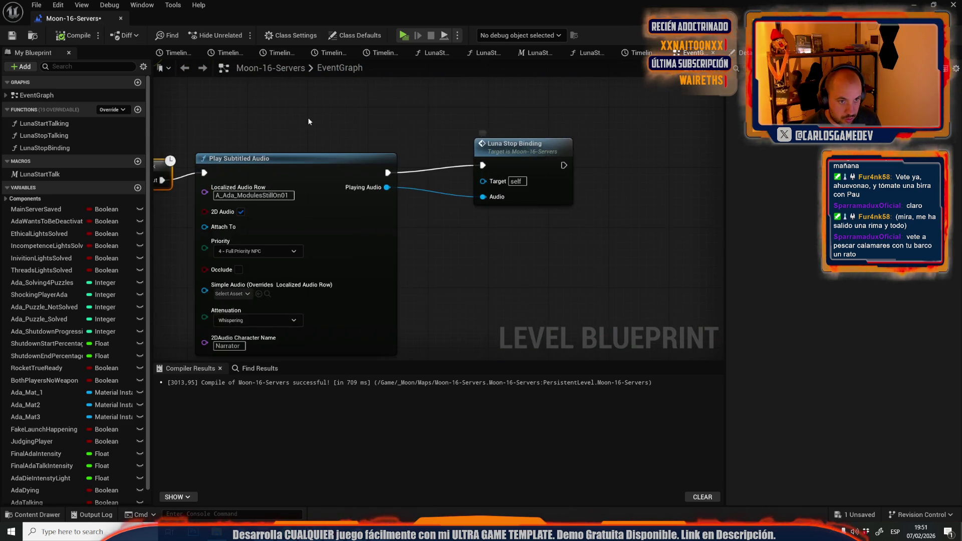
scroll(316, 166, "down", 1)
double_click(312, 160)
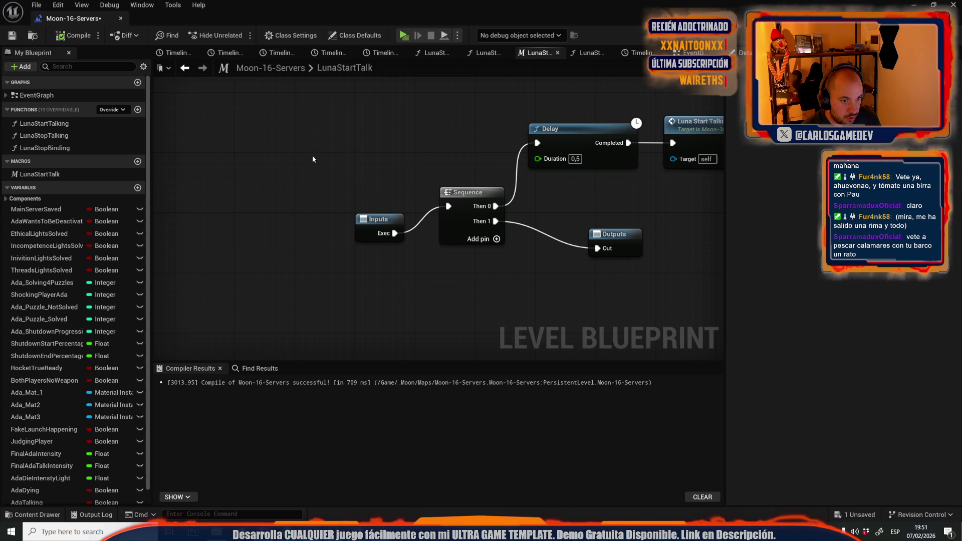
Insert a SET Ada Talking (true) node between Inputs and the Sequence, then compile.
left_click_drag(379, 220, 282, 174)
scroll(63, 497, "down", 2)
left_click_drag(28, 485, 356, 242)
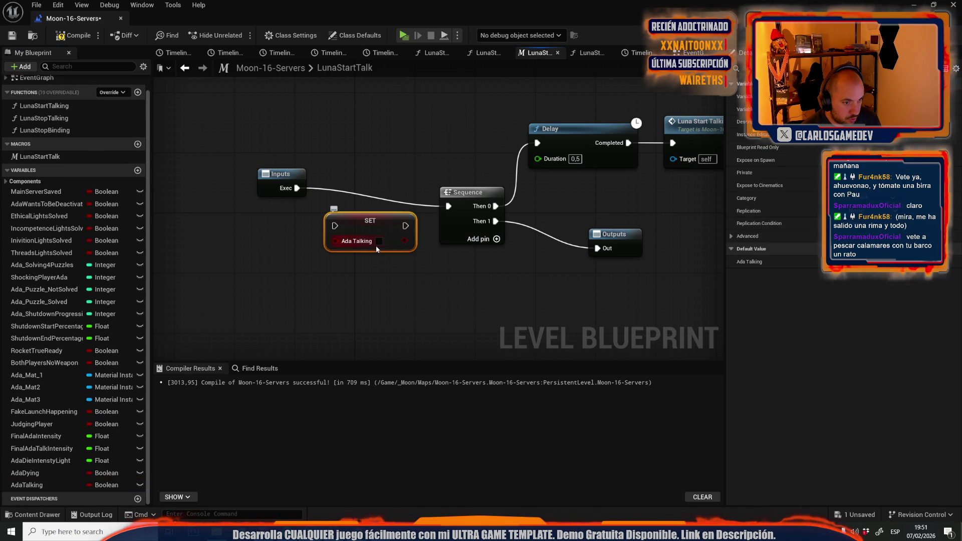
left_click_drag(449, 206, 335, 226)
left_click_drag(405, 226, 449, 206)
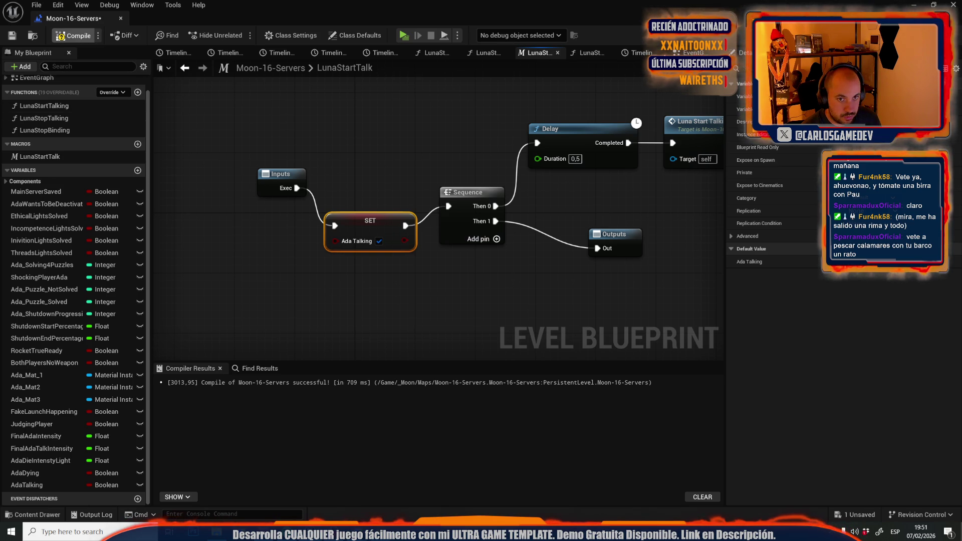
left_click(70, 35)
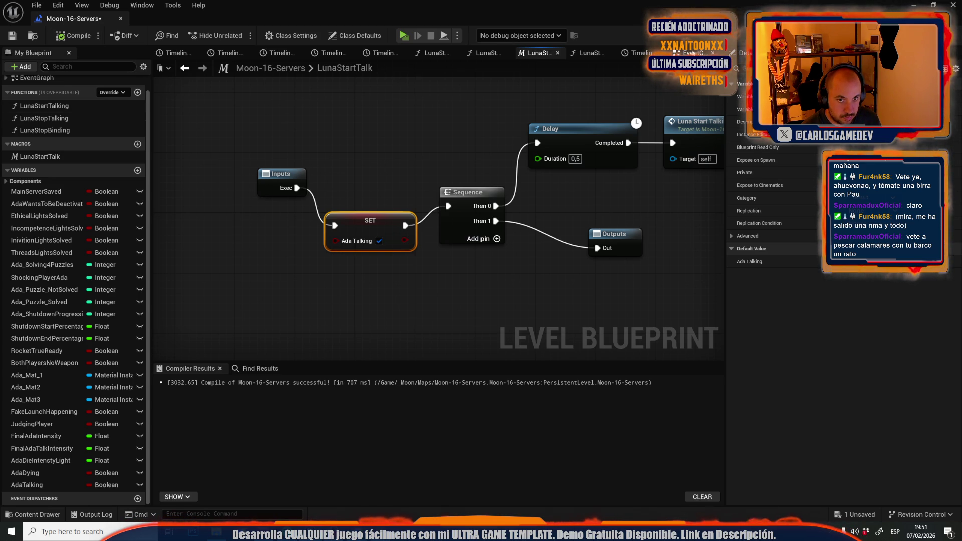
left_click(694, 53)
left_click(625, 142)
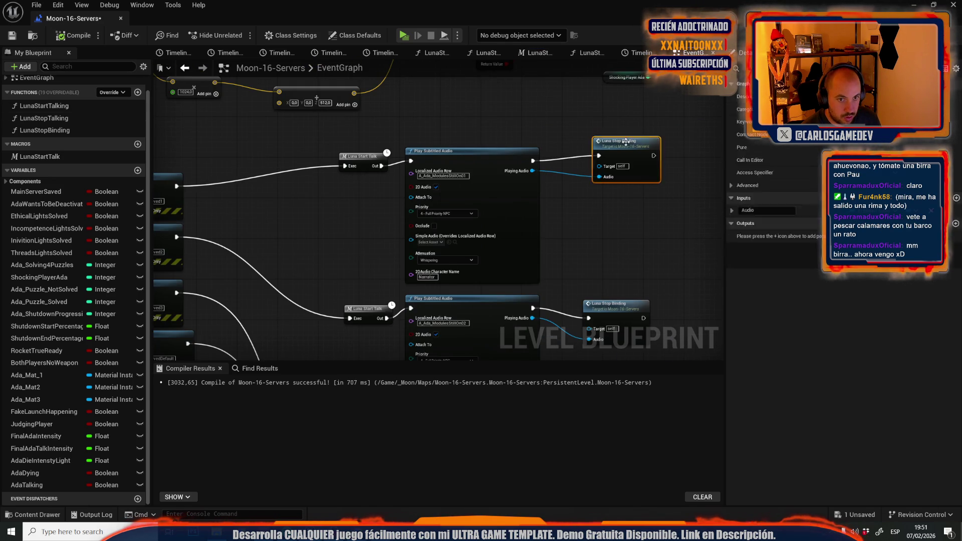
Inspect the LunaStopBinding function graph and return to the event graph.
double_click(626, 142)
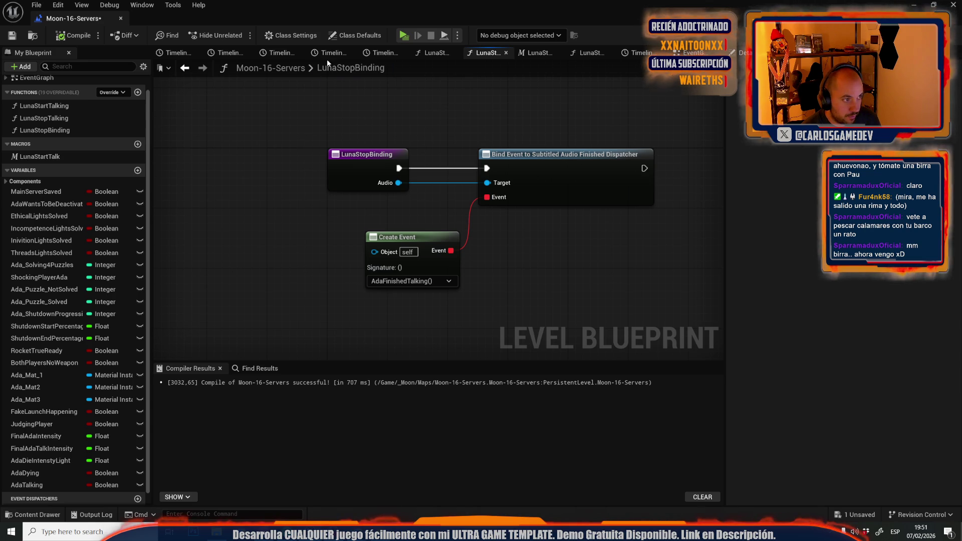
scroll(116, 119, "up", 1)
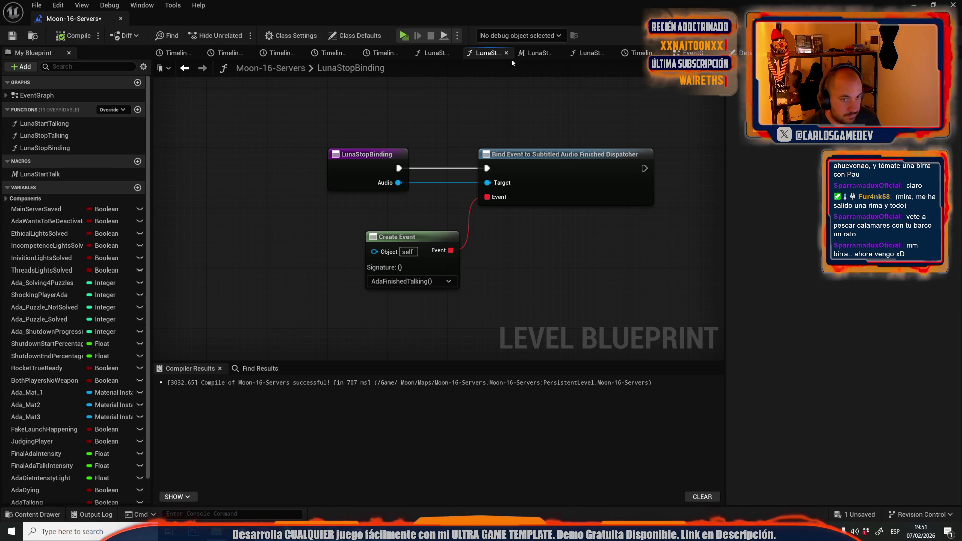
left_click(688, 53)
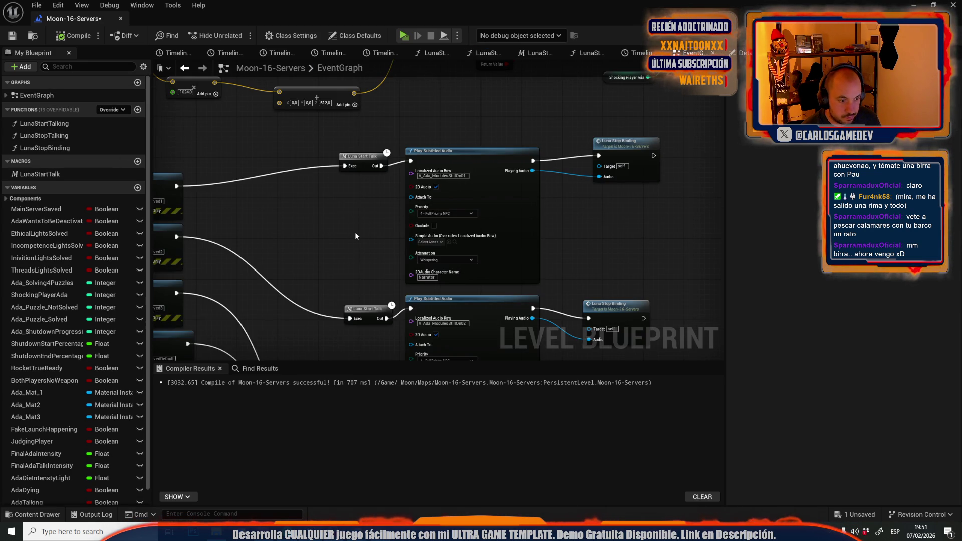
Find 'ada finished' and add a SET Ada Talking node after Set Play Rate in LunaStopTalking.
key("ctrl+f")
type("ada finished")
key("Return")
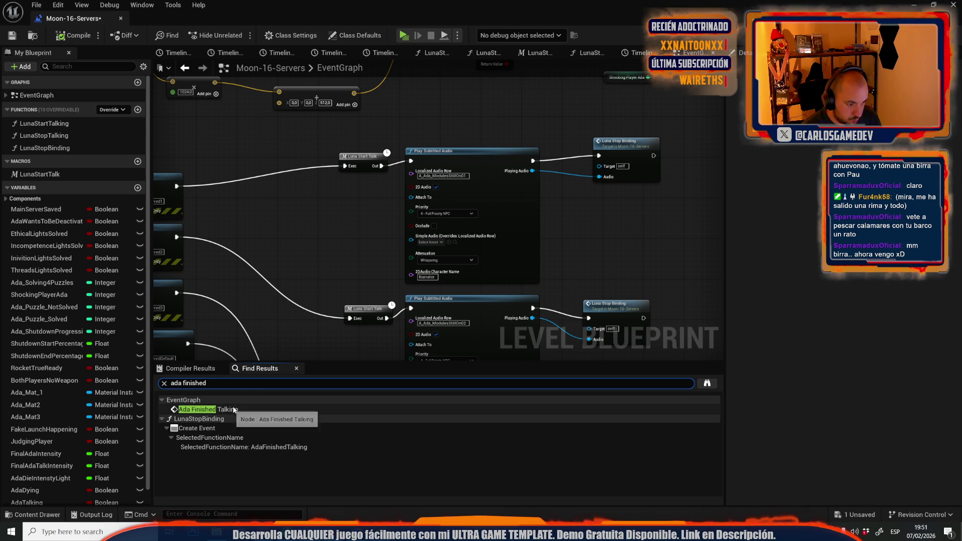
left_click(234, 410)
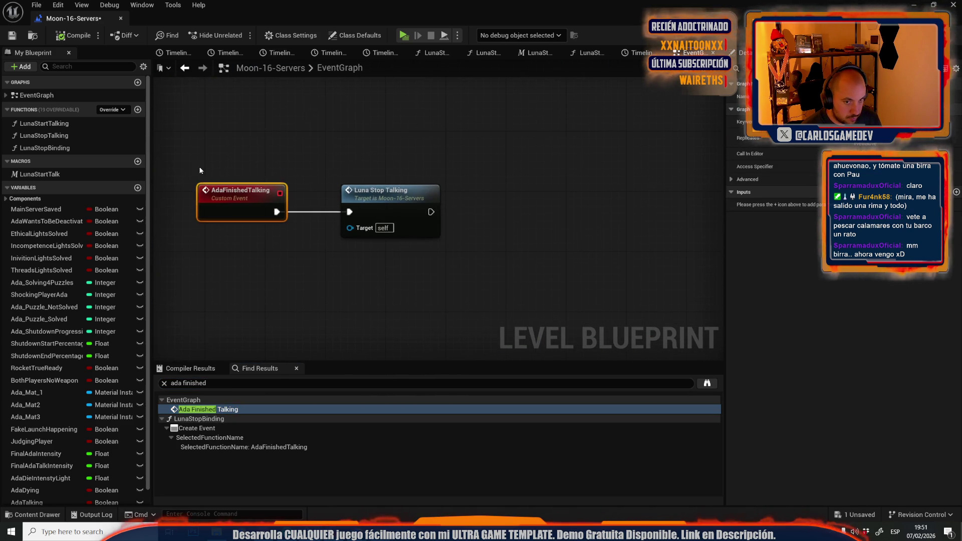
double_click(377, 201)
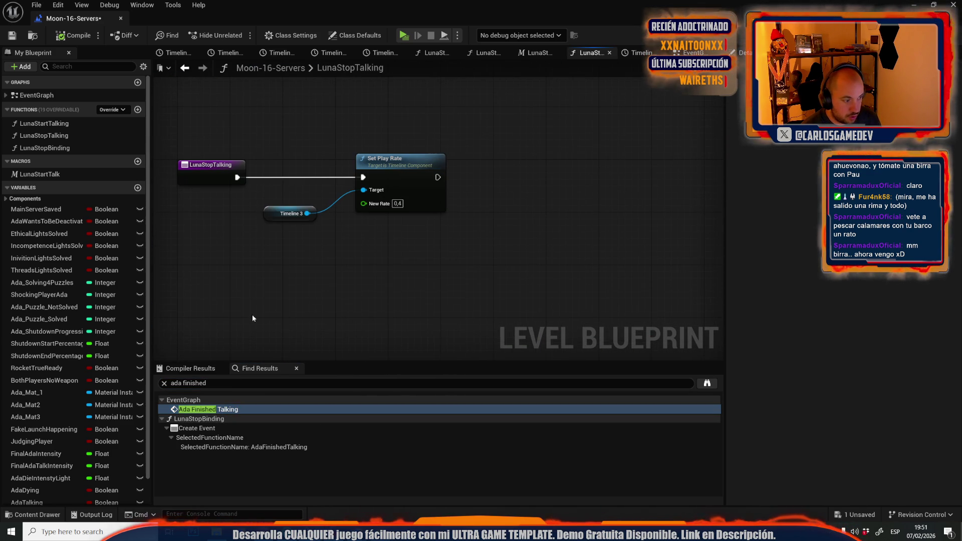
mouse_move(47, 503)
left_mouse_down()
mouse_move(454, 199)
mouse_move(455, 176)
mouse_move(463, 184)
left_mouse_up()
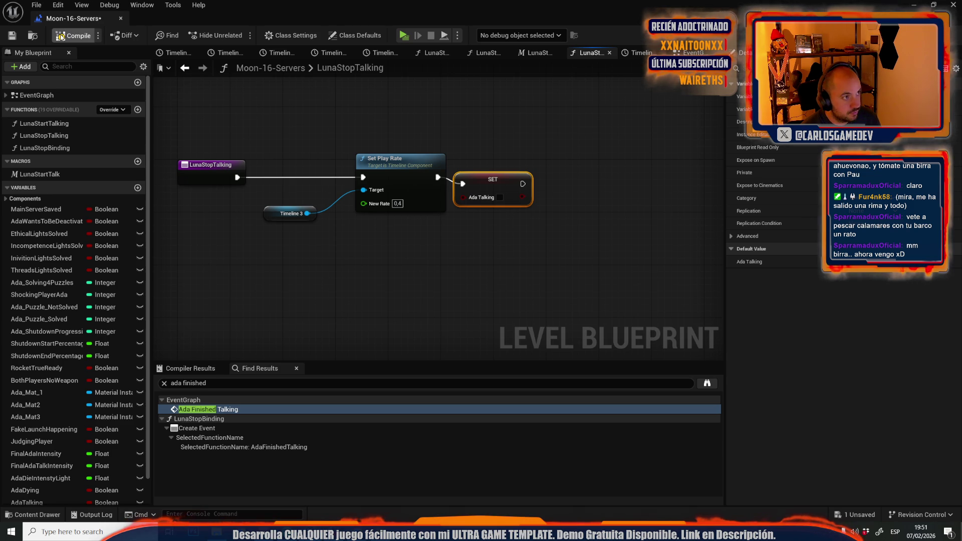
left_click(120, 18)
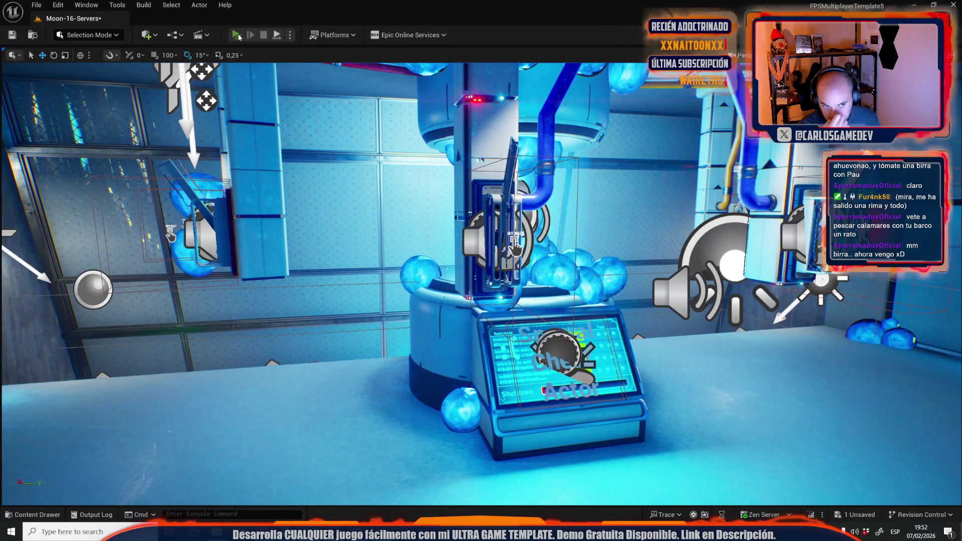
left_click(236, 35)
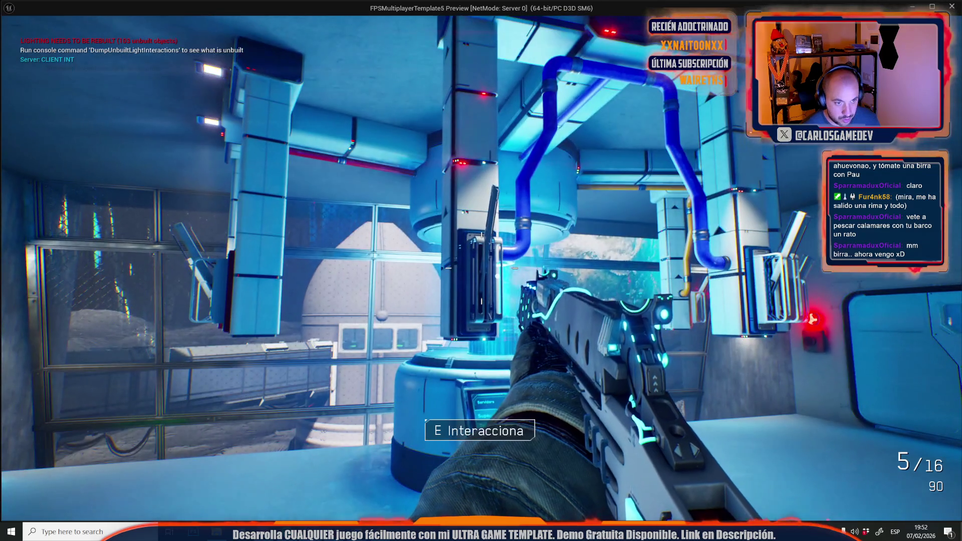
key("e")
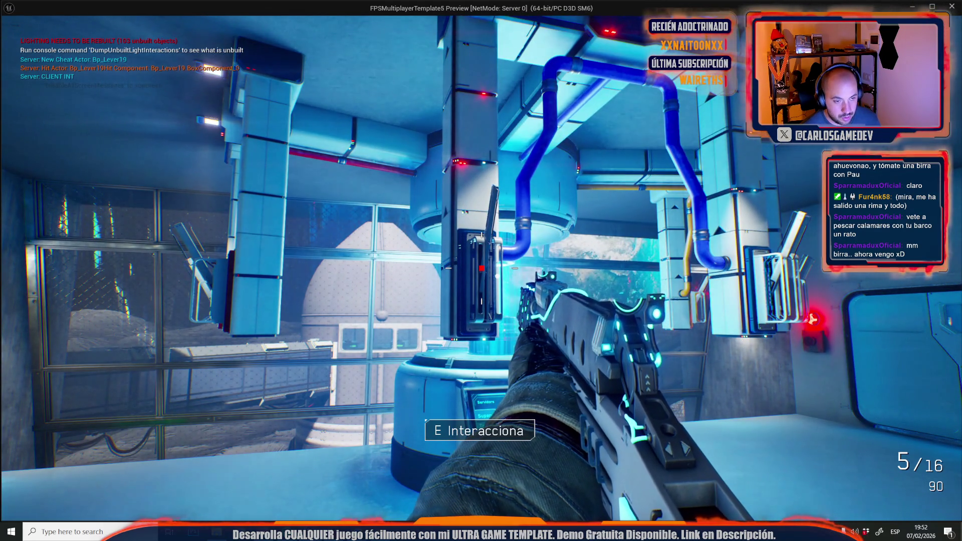
key("w")
key("s")
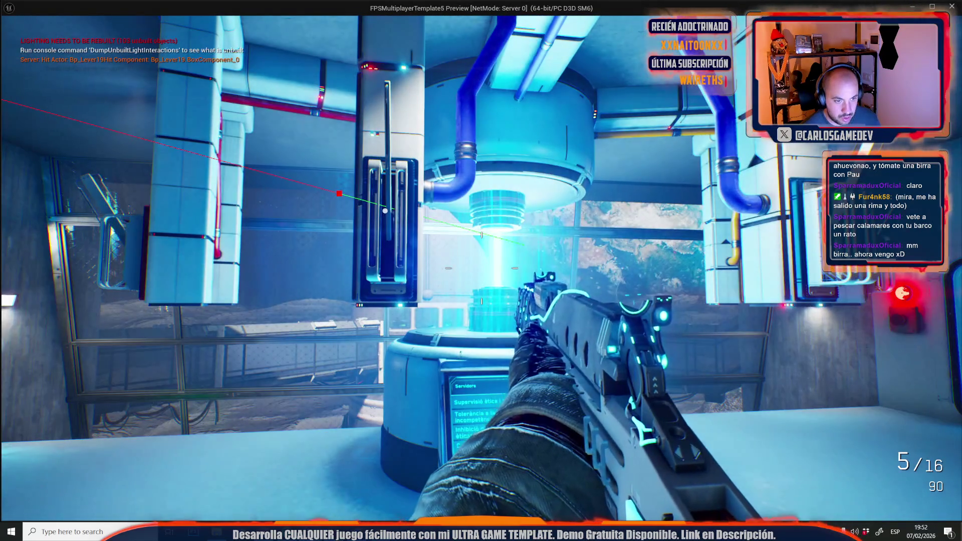
key("e")
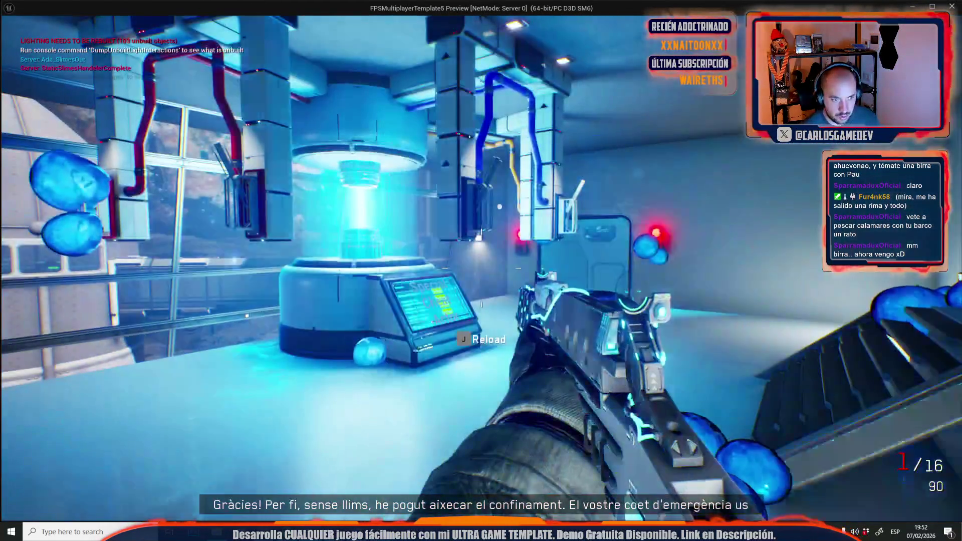
left_click(481, 271)
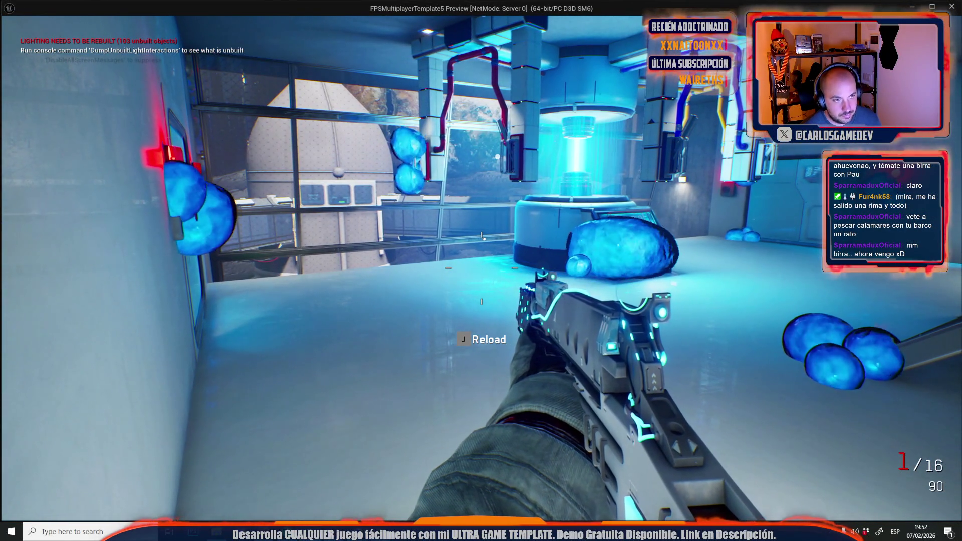
key("w")
key("Escape")
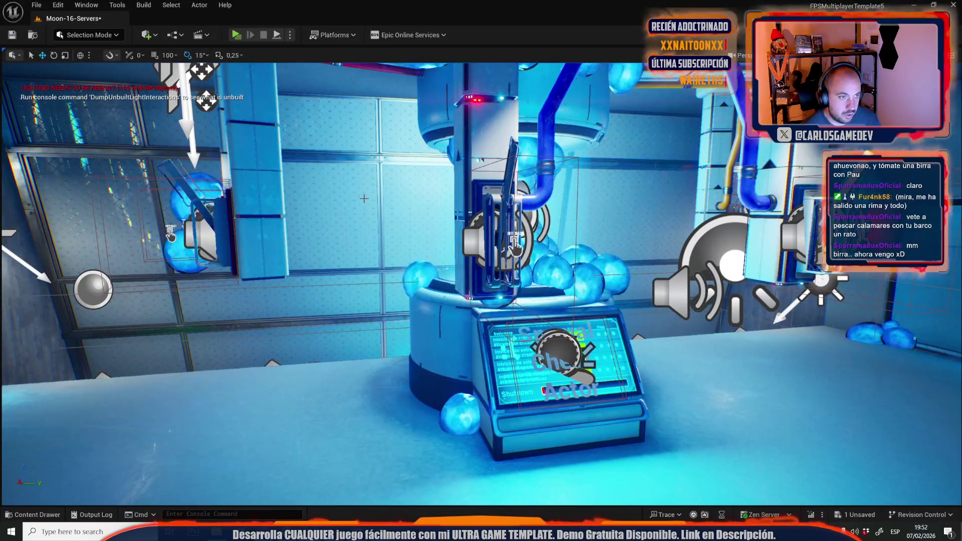
Select the central lever and jump to its event in the Level Blueprint.
left_click(501, 230)
left_click(200, 5)
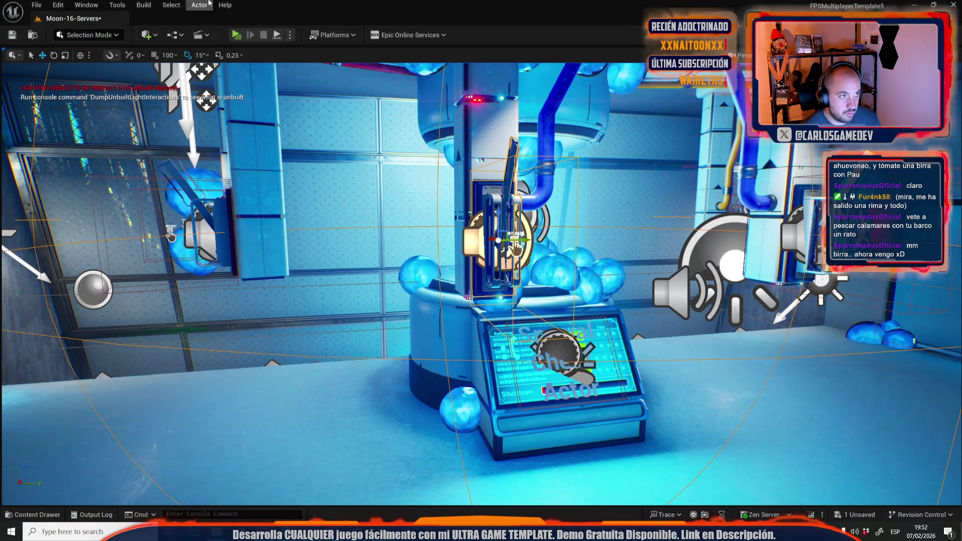
mouse_move(336, 291)
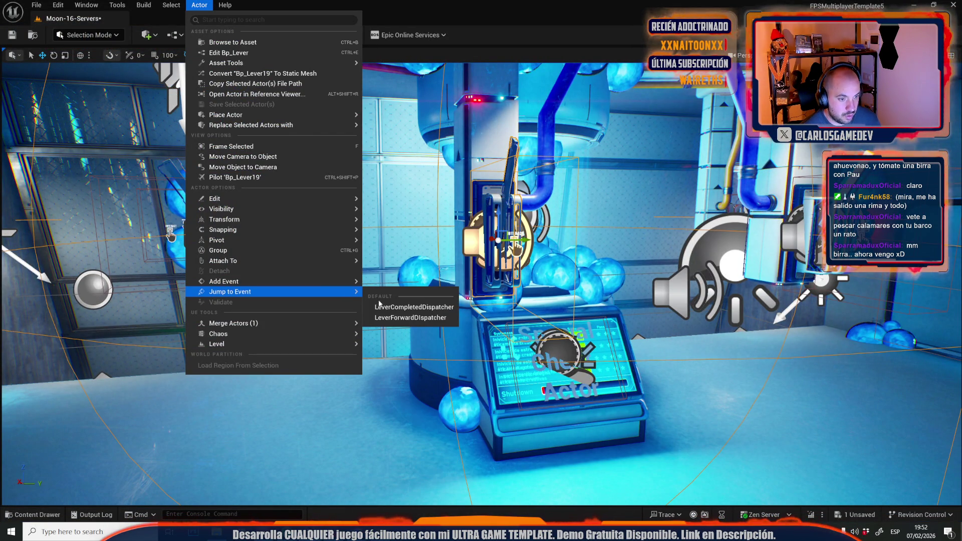
left_click(407, 318)
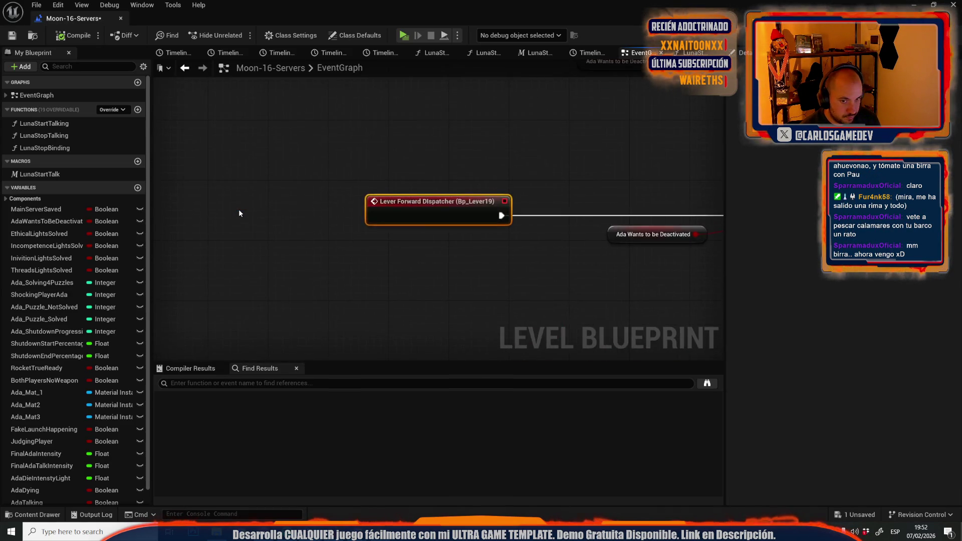
scroll(477, 188, "up", 3)
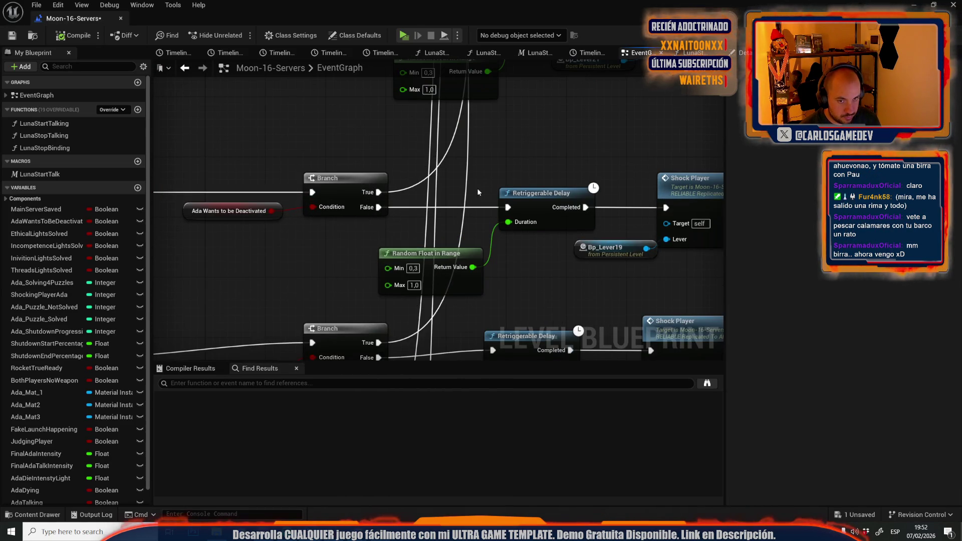
scroll(425, 133, "down", 3)
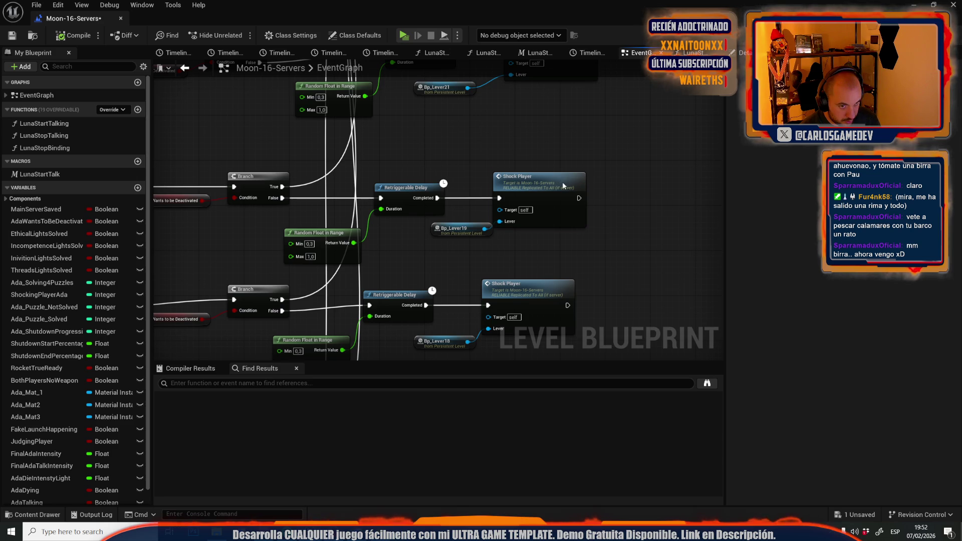
Open the ShockPlayer event and zoom to the MC_StartFakeLaunch, Do Once and SET nodes.
double_click(563, 186)
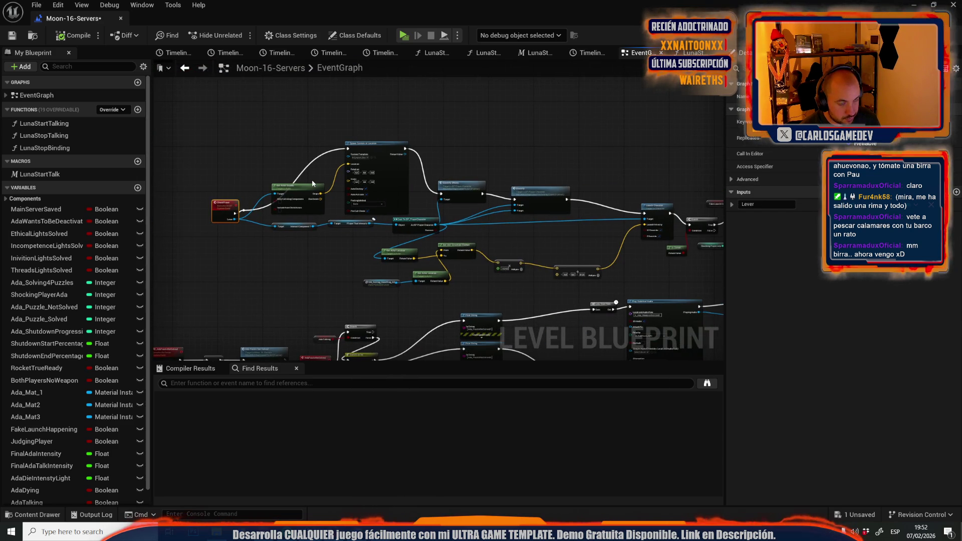
left_click(221, 152)
scroll(235, 216, "down", 4)
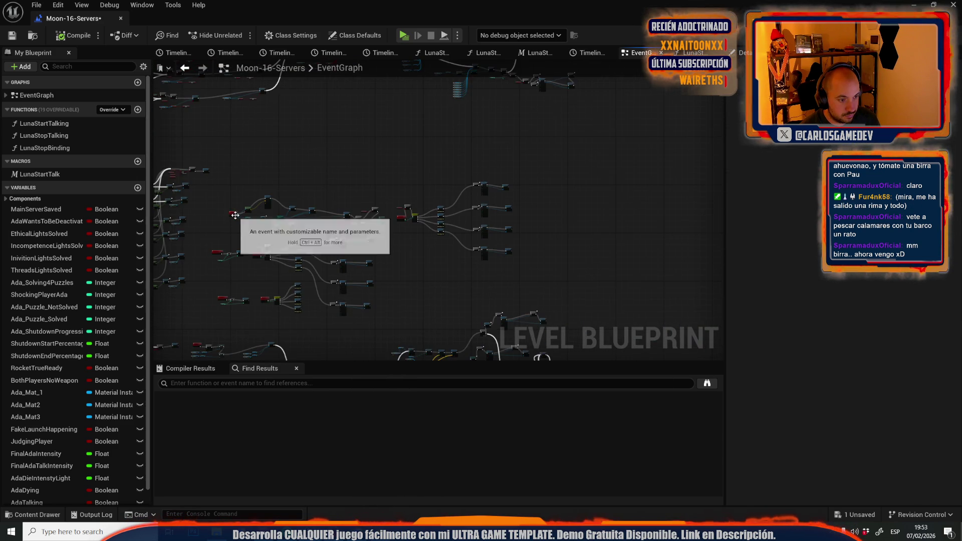
scroll(240, 282, "up", 2)
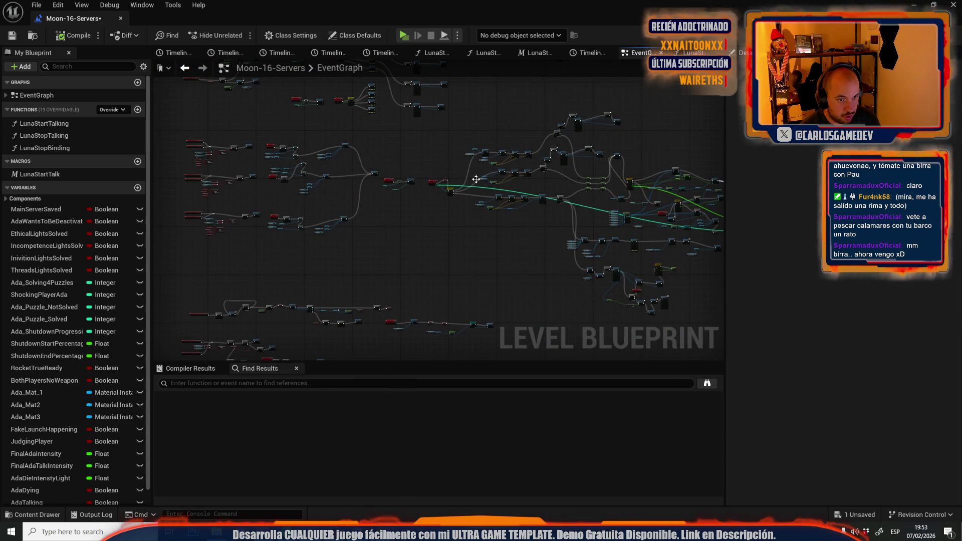
scroll(477, 179, "up", 5)
scroll(389, 205, "down", 3)
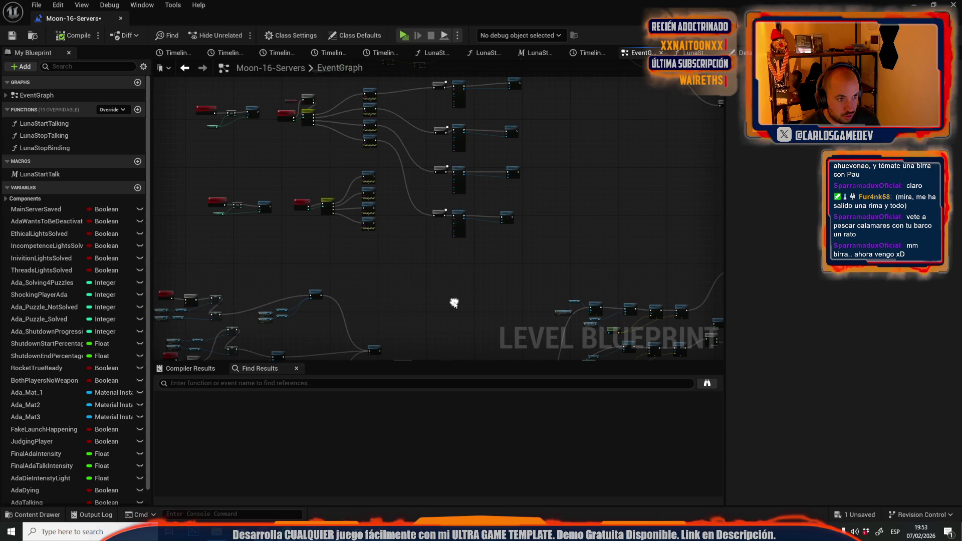
scroll(415, 236, "down", 3)
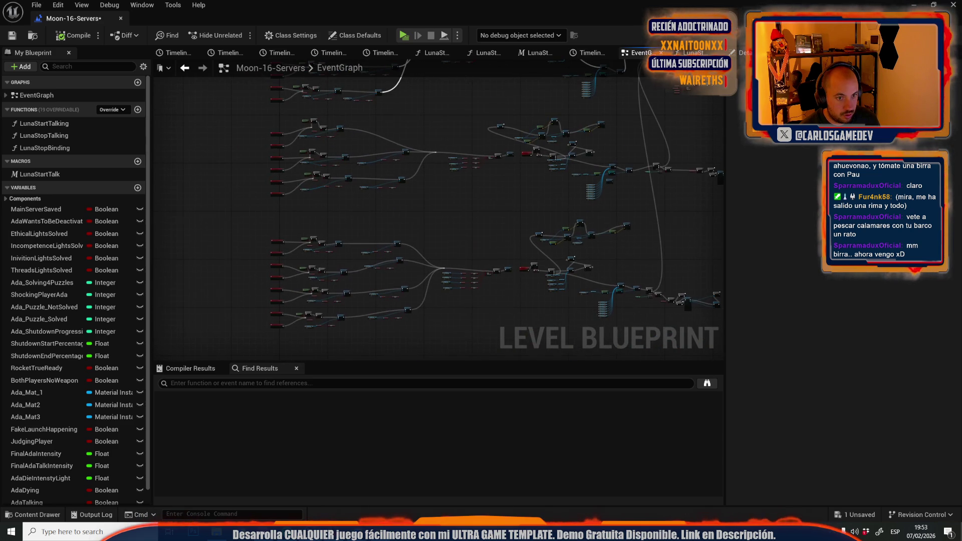
scroll(495, 143, "up", 6)
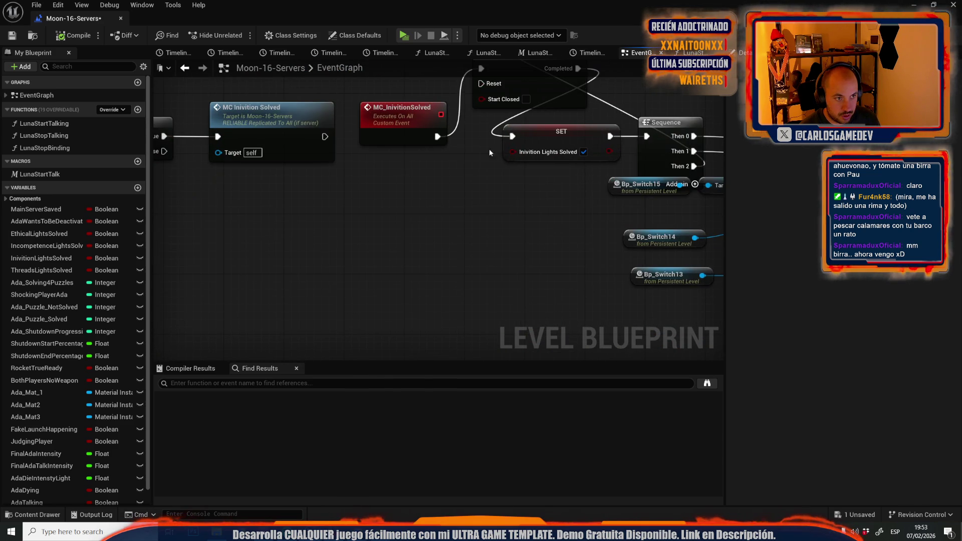
scroll(432, 213, "down", 8)
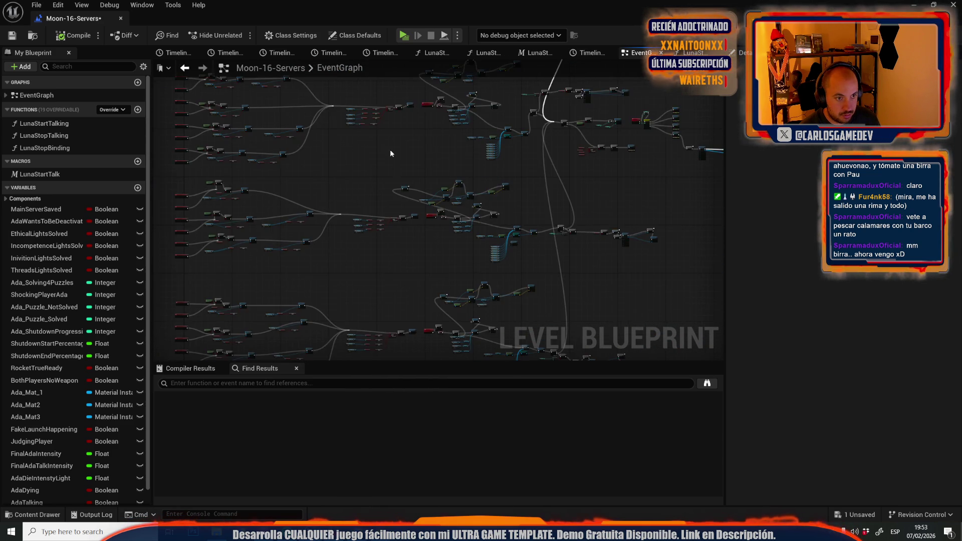
scroll(193, 158, "up", 8)
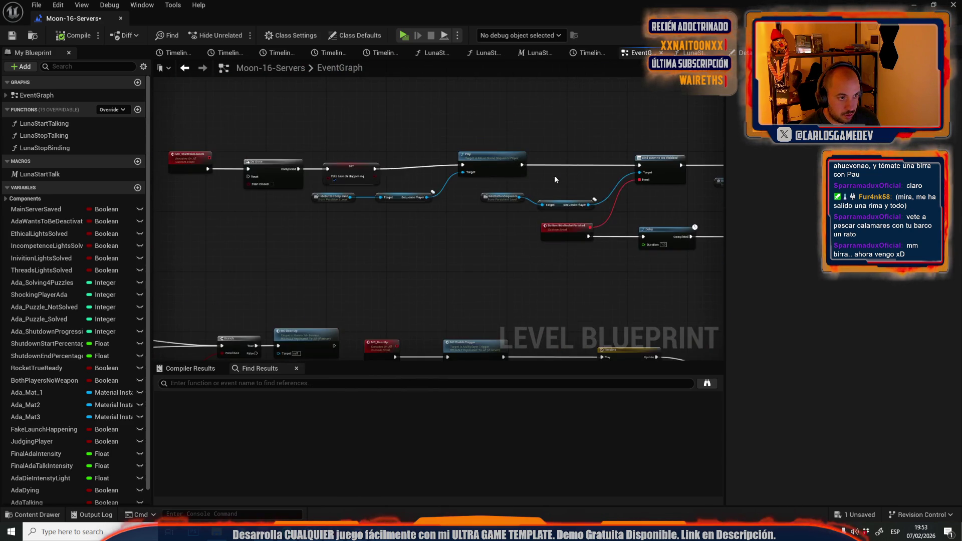
scroll(193, 159, "up", 2)
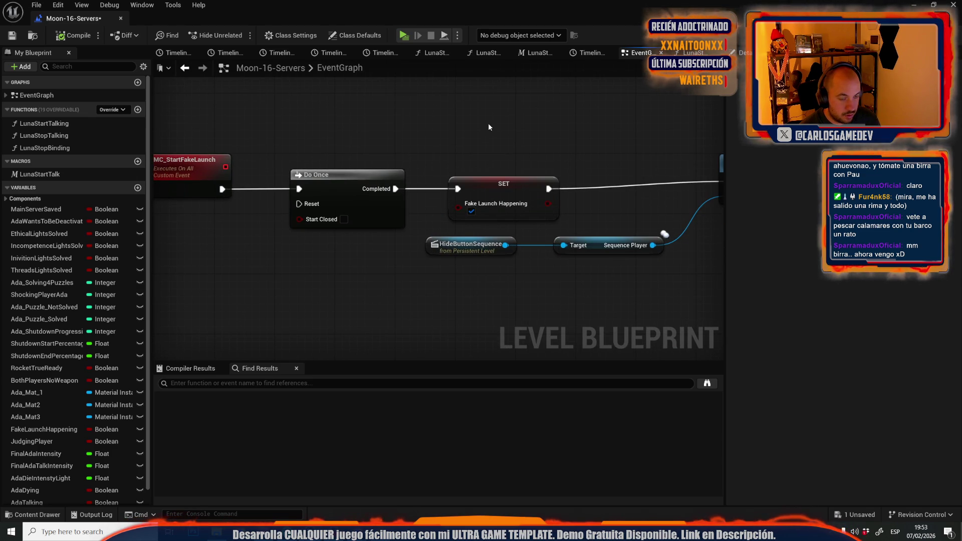
List the references to FakeLaunchHappening and visit its two setters and its reader.
right_click(59, 429)
mouse_move(93, 371)
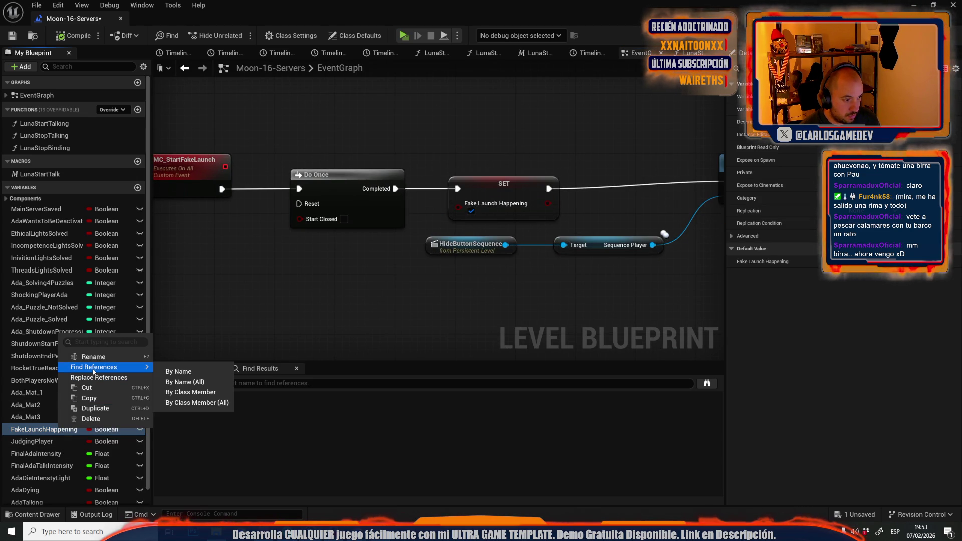
left_click(178, 371)
left_click(239, 420)
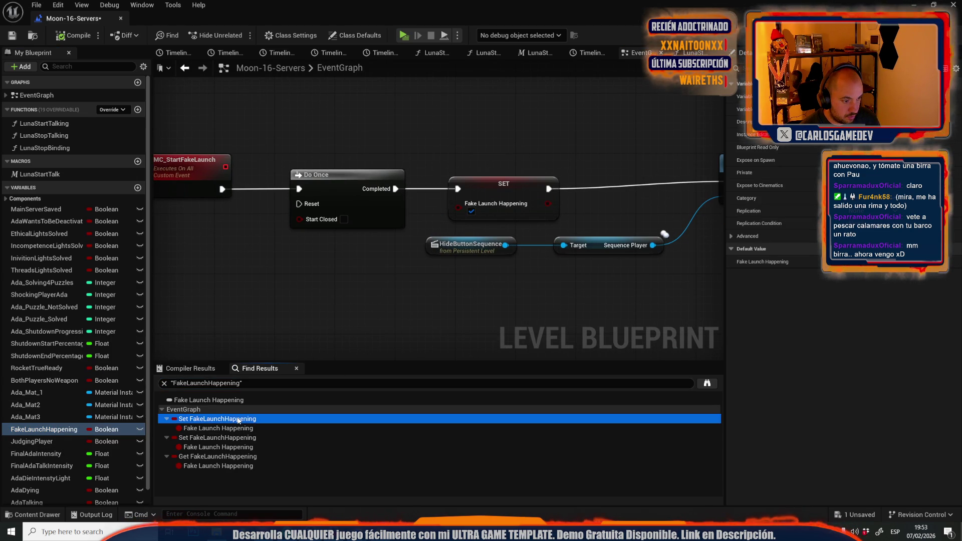
left_click(203, 438)
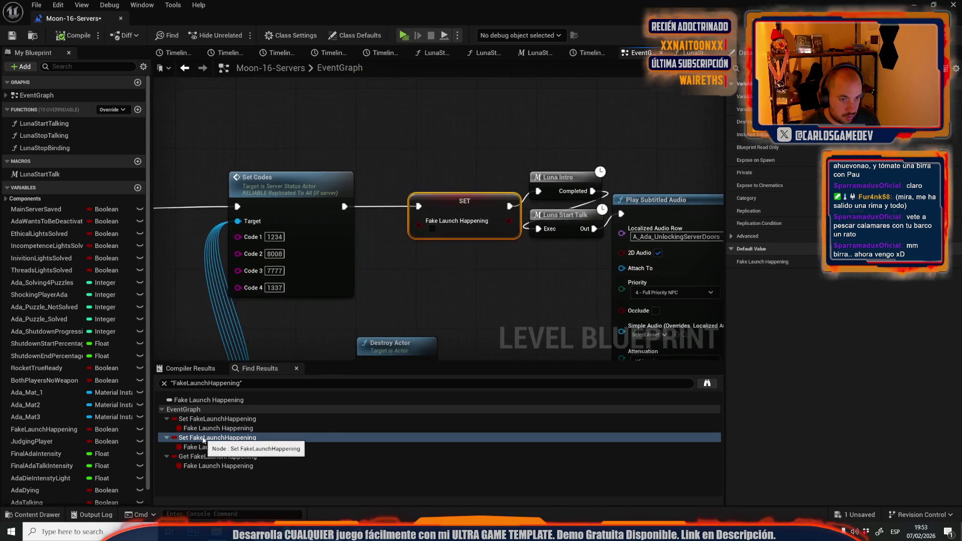
scroll(376, 173, "down", 3)
scroll(343, 253, "up", 3)
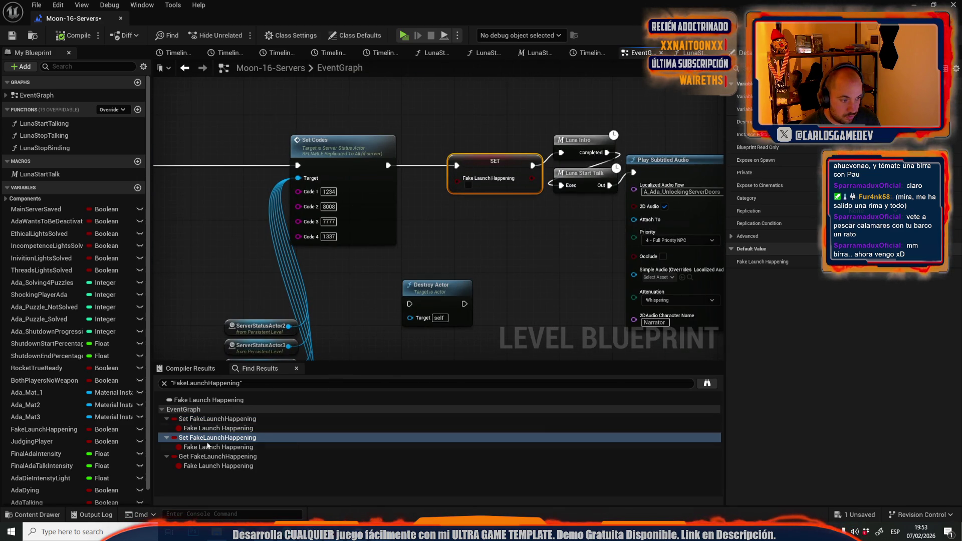
left_click(205, 456)
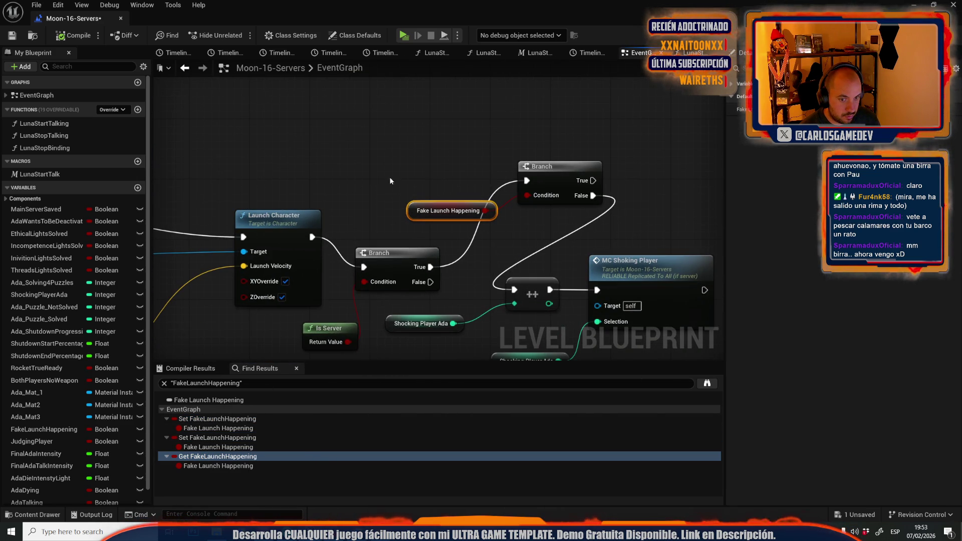
scroll(401, 153, "down", 2)
Select the Fake Launch Happening Branch nodes and locate the MC_ShokingPlayer event definition.
left_click_drag(399, 136, 506, 193)
scroll(666, 143, "down", 3)
scroll(384, 215, "up", 5)
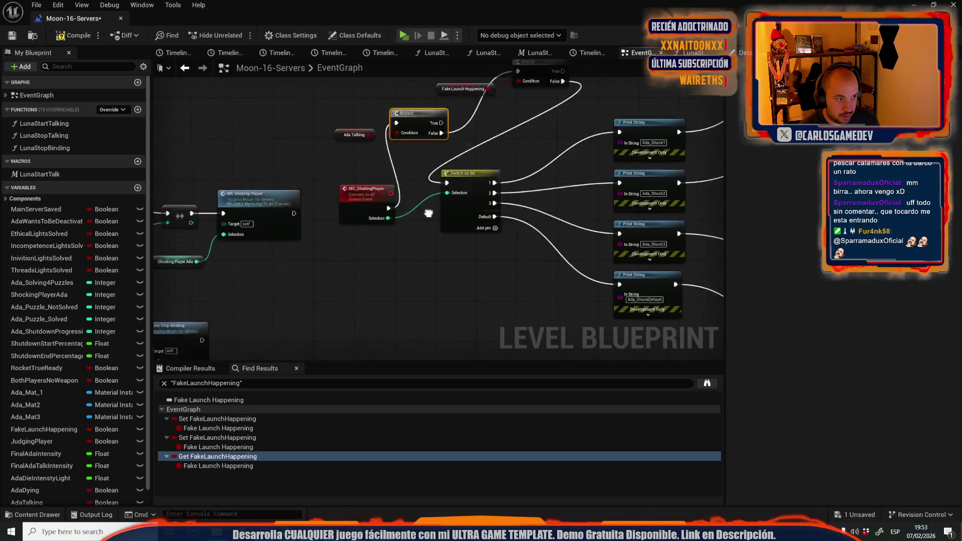
double_click(383, 214)
scroll(377, 214, "down", 3)
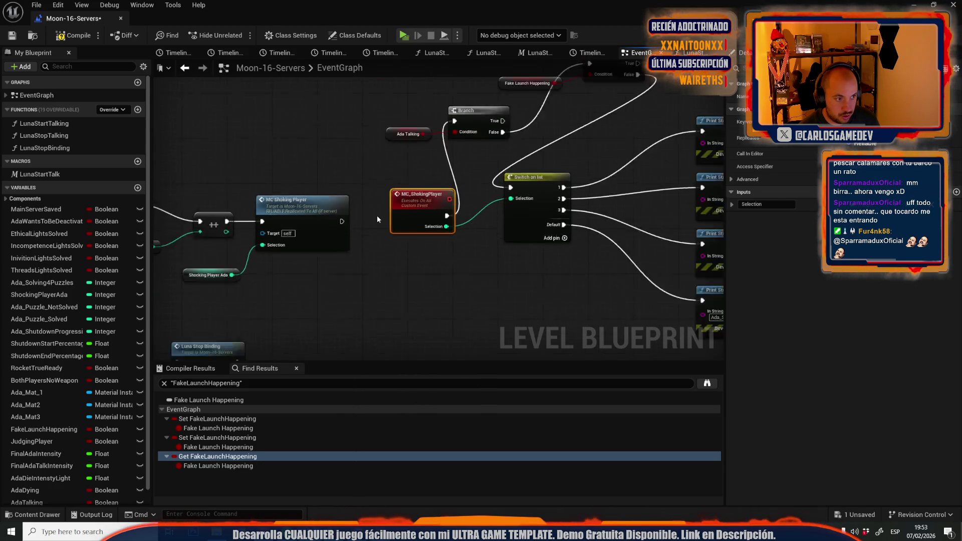
mouse_move(265, 190)
left_mouse_down()
mouse_move(546, 167)
mouse_move(306, 217)
mouse_move(536, 262)
mouse_move(271, 194)
left_mouse_up()
scroll(306, 217, "up", 3)
scroll(272, 194, "down", 2)
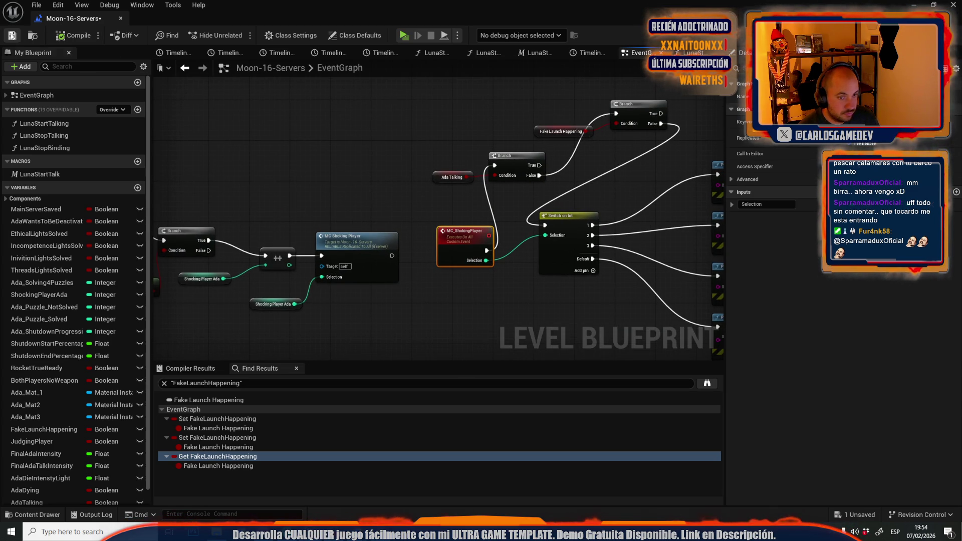
Chain the Ada Talking and Fake Launch Happening Branches ahead of the shock's Switch on Int.
mouse_move(490, 253)
left_mouse_down()
mouse_move(561, 255)
mouse_move(581, 236)
mouse_move(544, 226)
left_mouse_up()
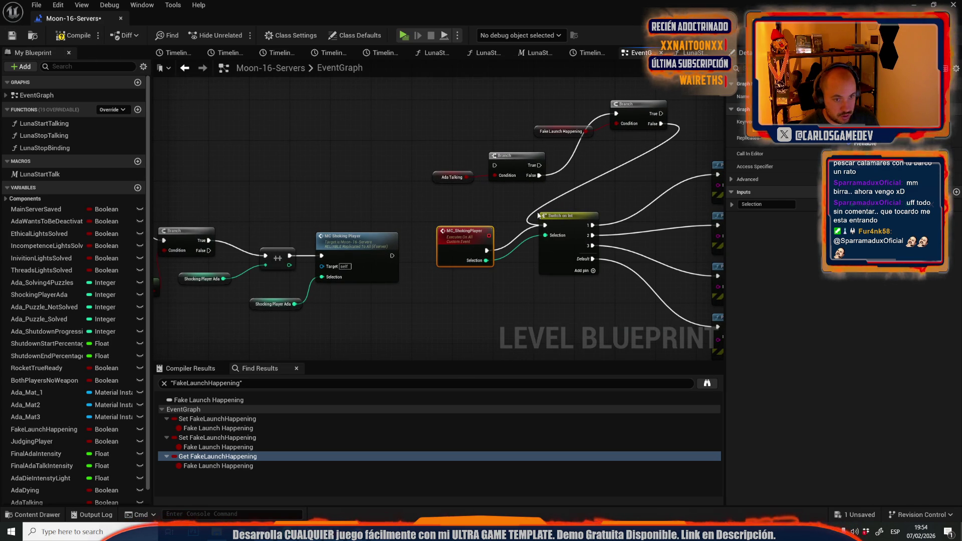
left_click_drag(392, 118, 660, 173)
left_click_drag(544, 177, 319, 175)
left_click_drag(264, 255, 266, 155)
left_click_drag(432, 113, 264, 255)
left_click_drag(416, 178, 627, 184)
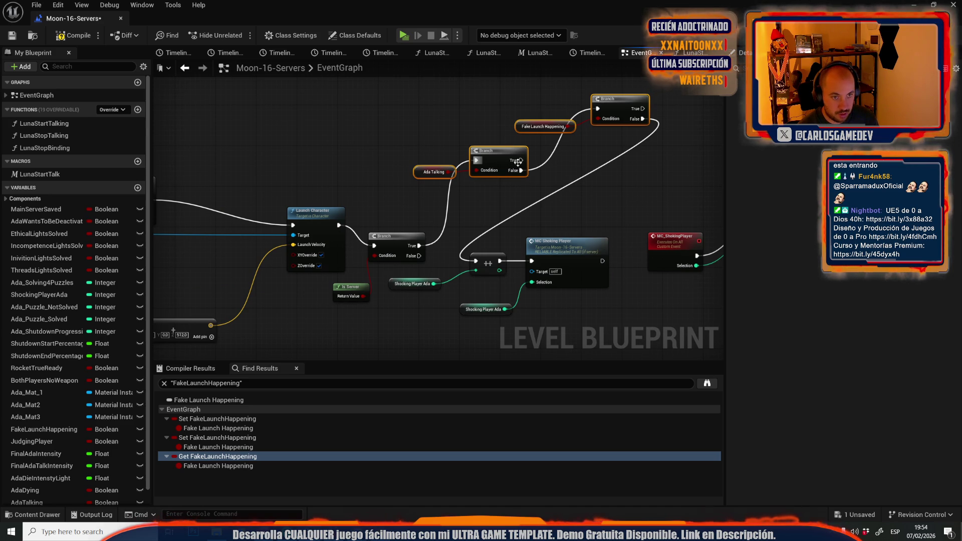
left_click_drag(601, 199, 444, 175)
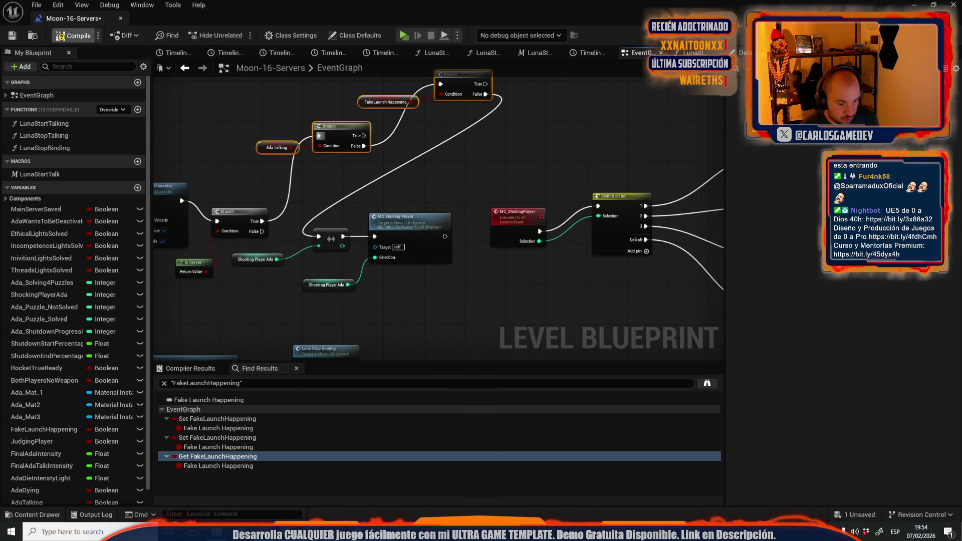
Delete the finished 'Evitar que ada…' note in Sublime Text.
key("alt+Tab")
left_click_drag(359, 231, 246, 206)
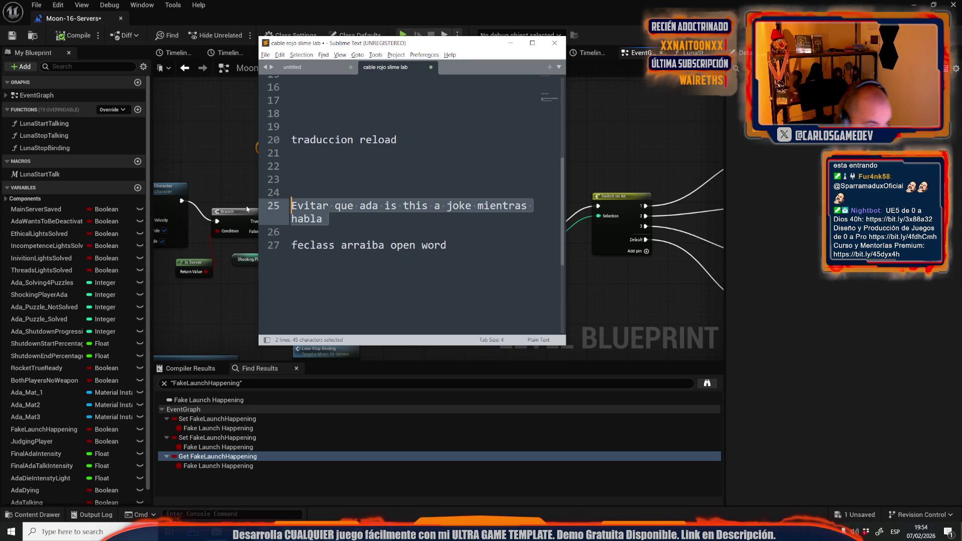
key("BackSpace")
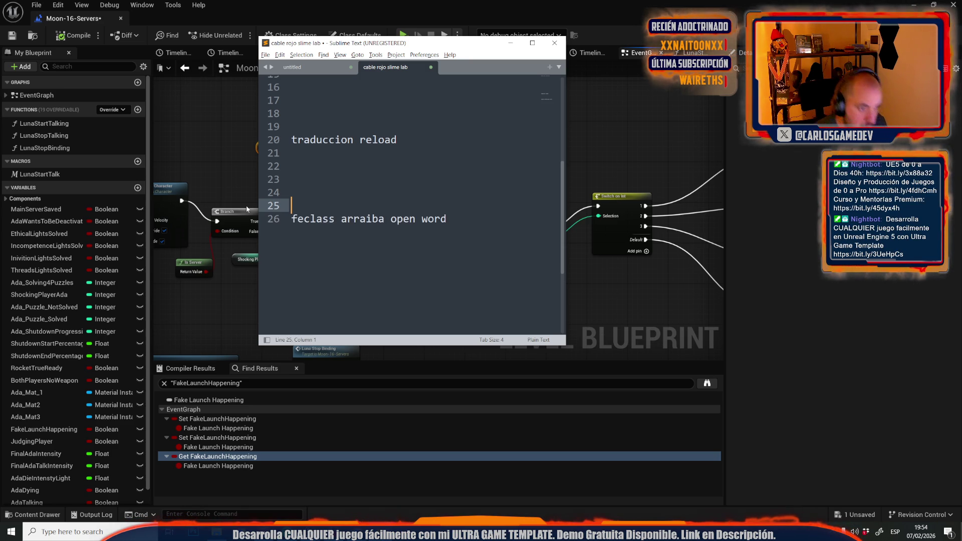
key("alt+Tab")
Search all Blueprints for 'reload' with Find in Blueprints.
left_click(59, 5)
left_click(81, 84)
type("reload")
key("Return")
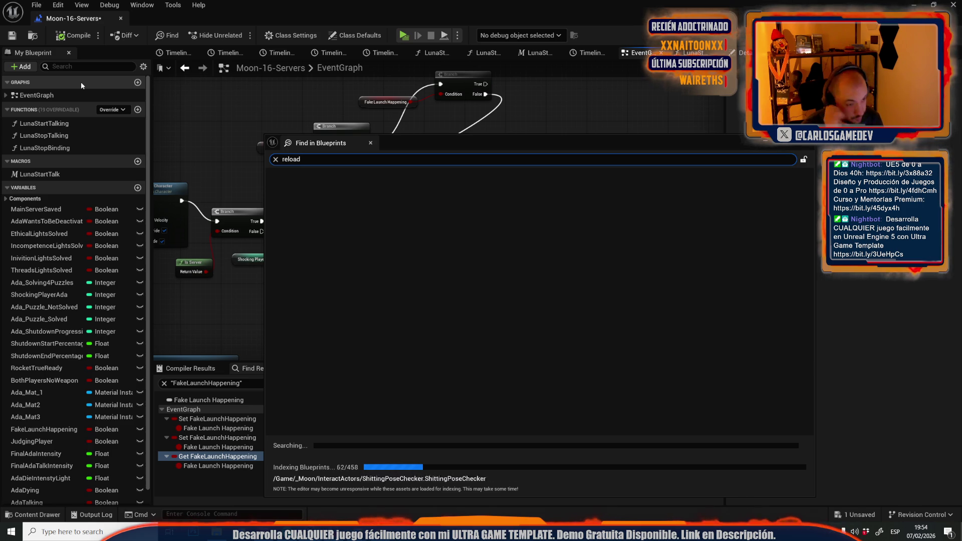
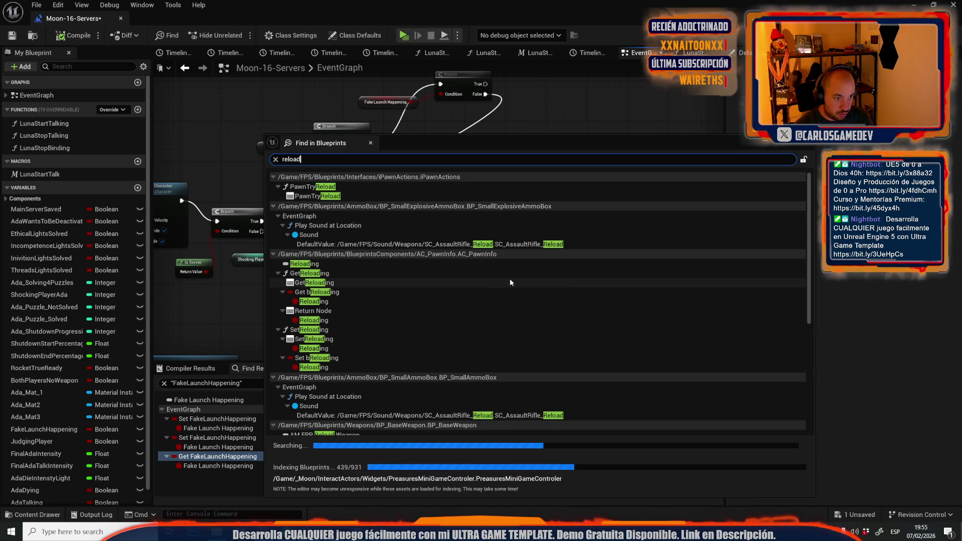
Scroll the 'reload' search results and open ShowReloadWarning under WB_WeaponInfo.
scroll(602, 299, "down", 5)
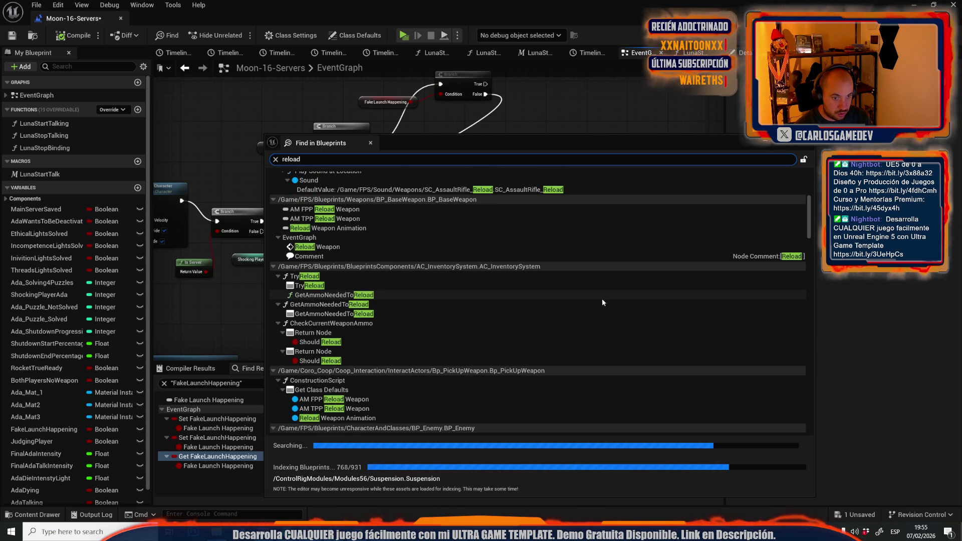
scroll(602, 299, "down", 10)
scroll(603, 299, "down", 5)
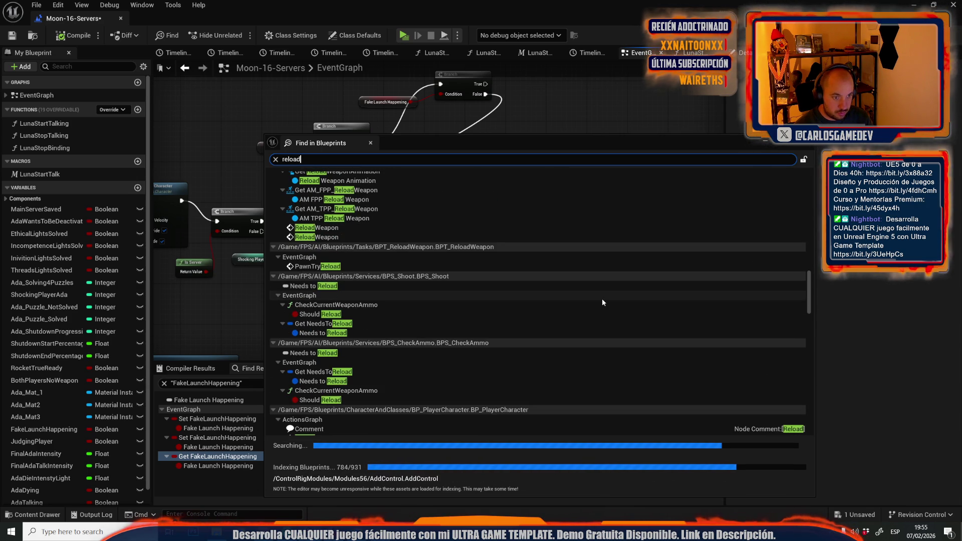
scroll(602, 299, "down", 10)
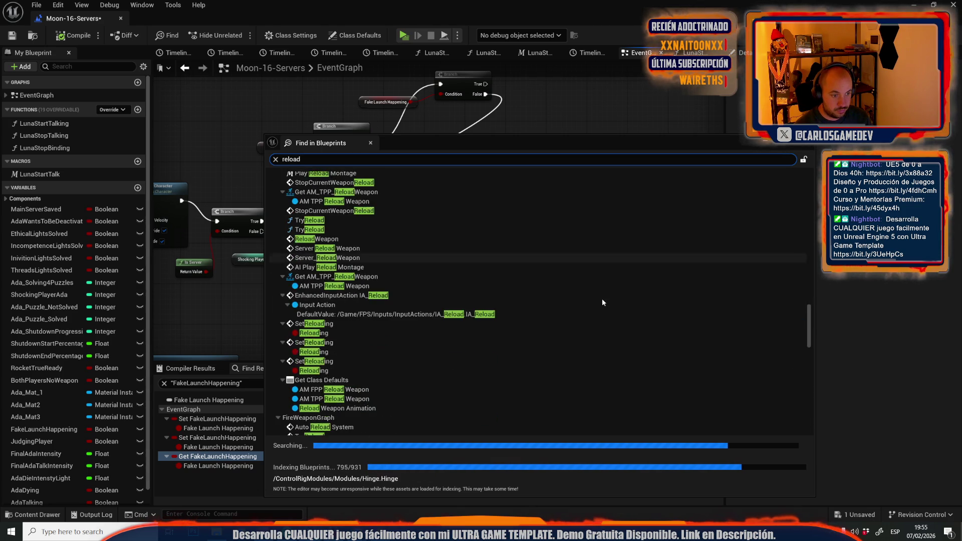
scroll(602, 298, "down", 10)
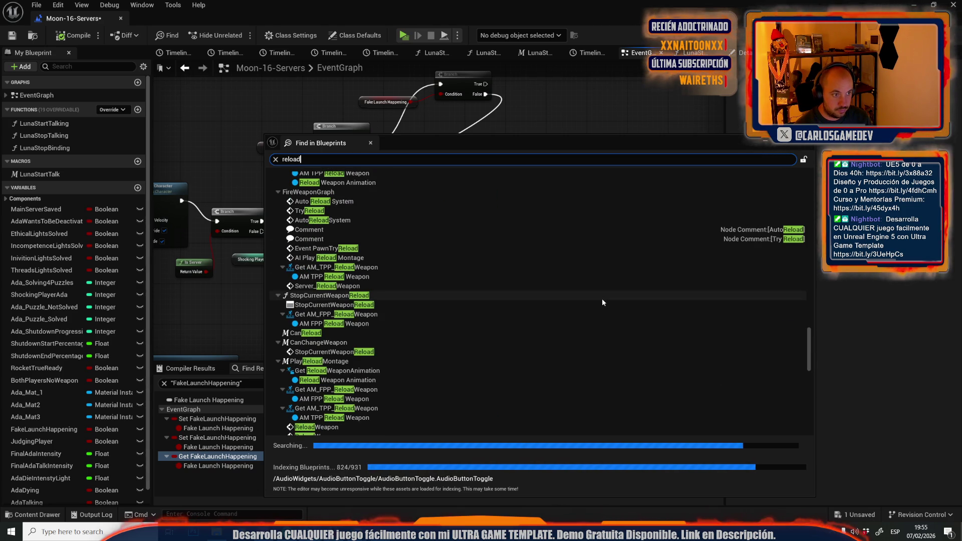
scroll(602, 298, "down", 10)
scroll(602, 298, "down", 10)
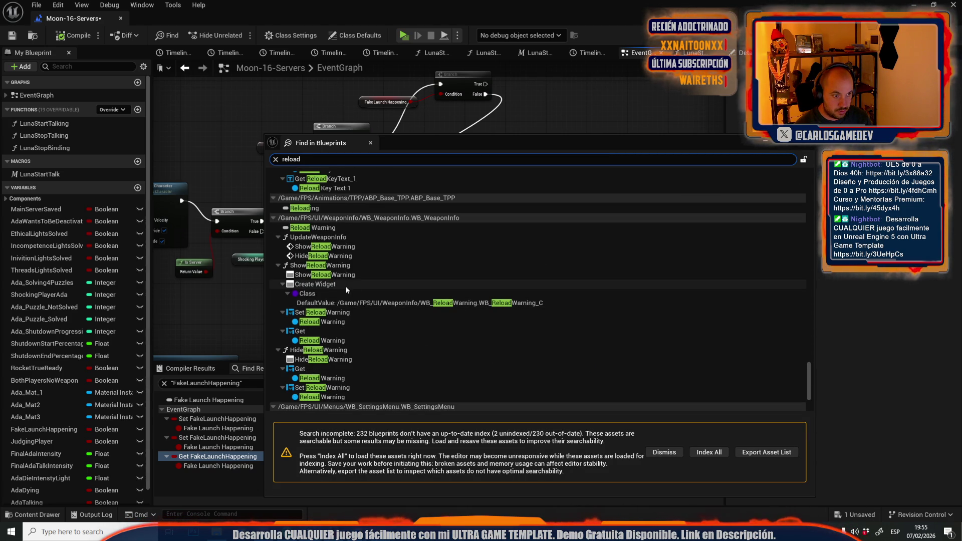
double_click(321, 274)
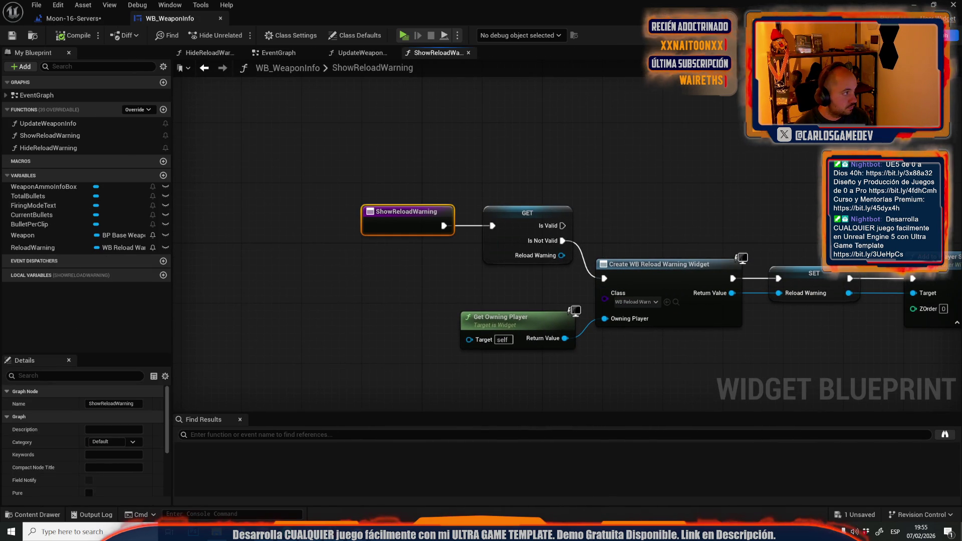
Select the Reload label, then move the Reload Key Text 1 node up and left in the event graph.
scroll(441, 289, "up", 7)
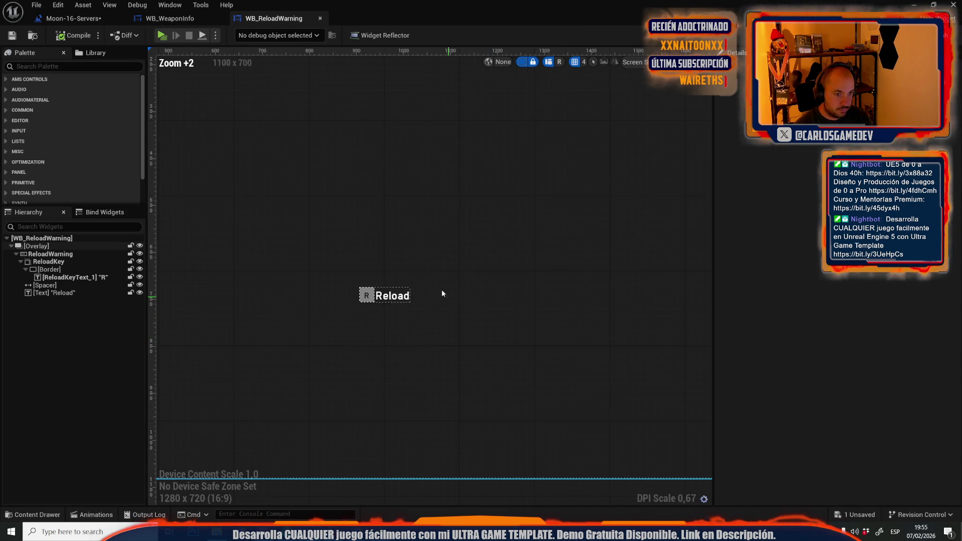
left_click(381, 297)
left_click(946, 35)
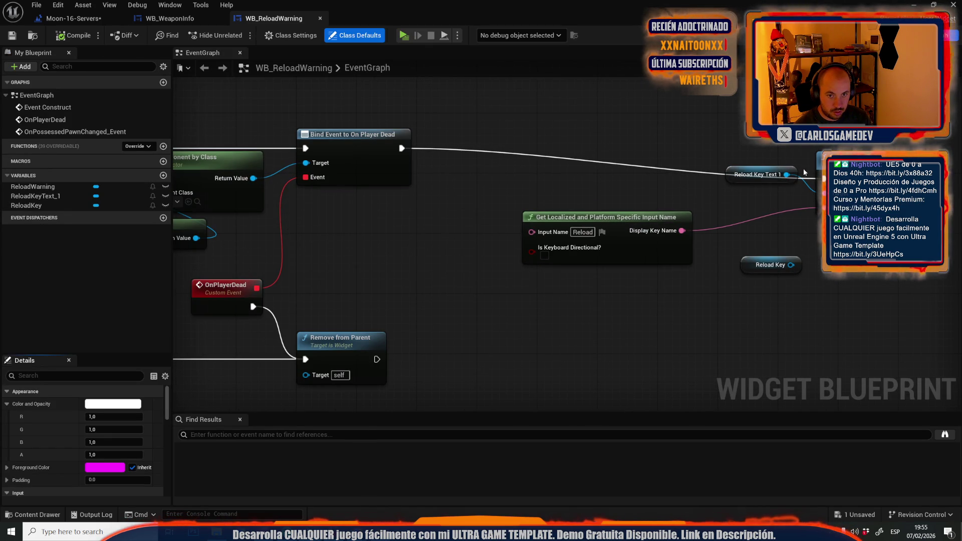
left_click_drag(733, 178, 642, 140)
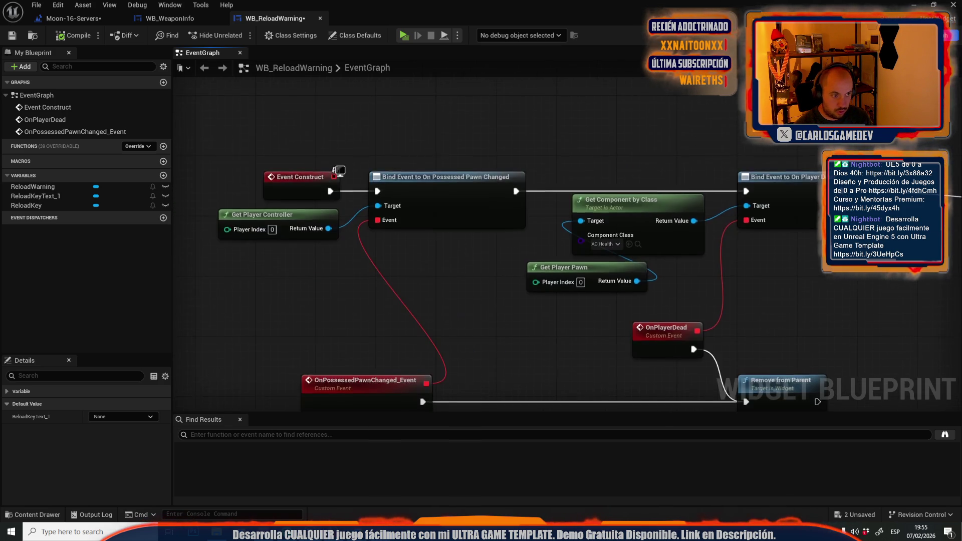
Add a UGT Localize node to the EventGraph, then return to the Designer layout.
right_click(620, 326)
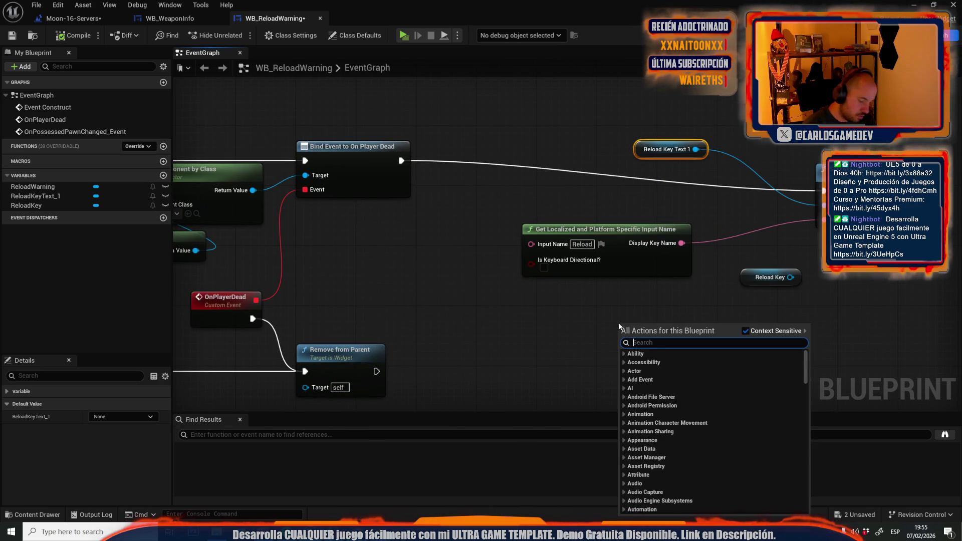
type("localize")
key("Return")
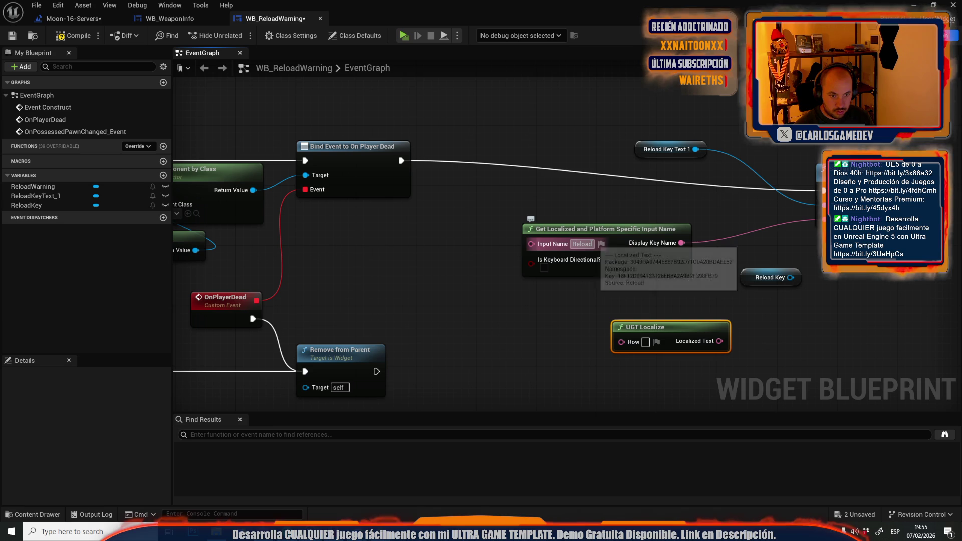
scroll(585, 226, "down", 1)
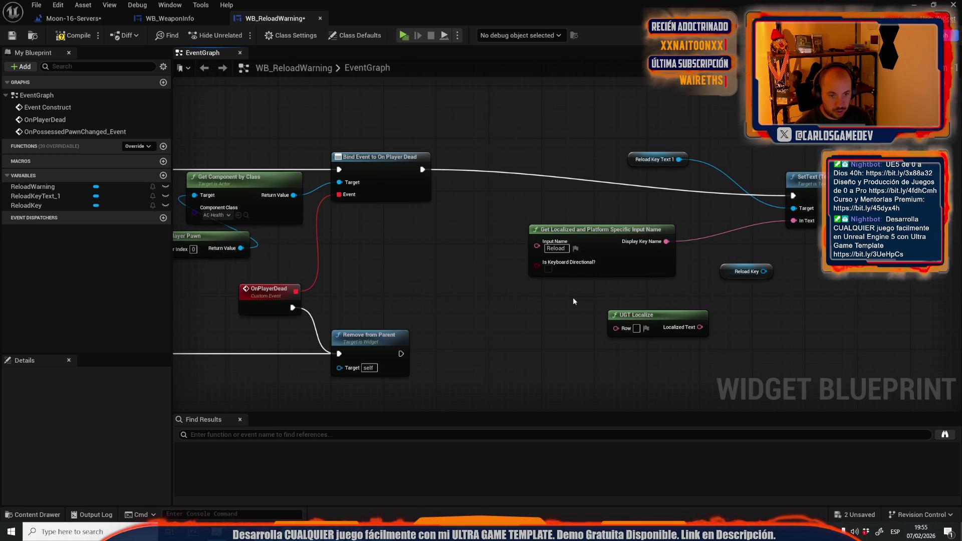
mouse_move(551, 311)
left_mouse_down()
mouse_move(692, 311)
mouse_move(690, 283)
left_mouse_up()
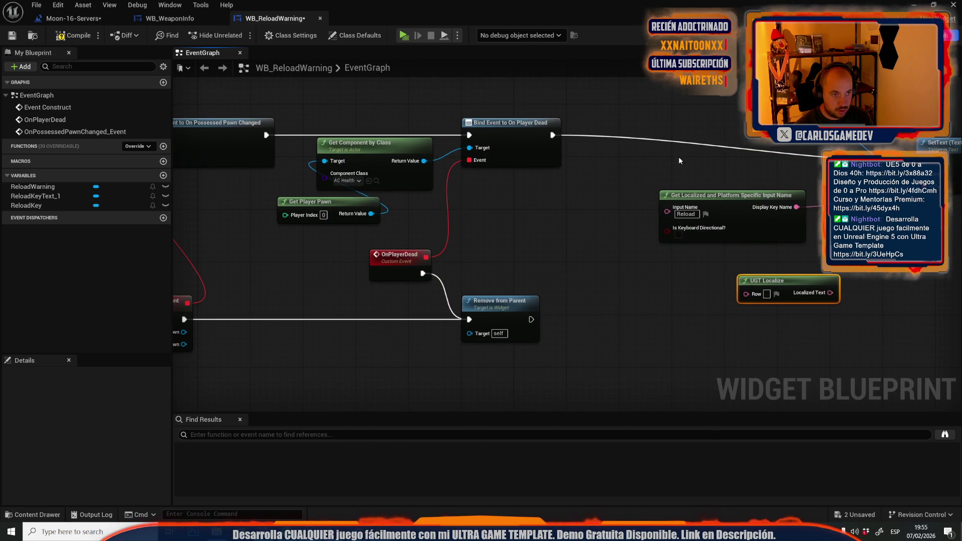
left_click(925, 36)
scroll(491, 304, "up", 8)
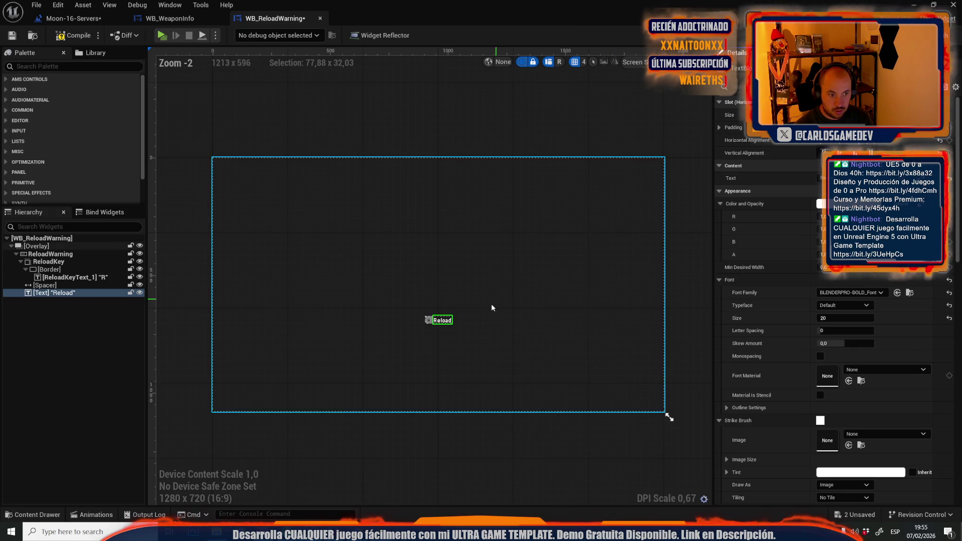
Select the Reload text and add a SetText (Text) node for TextBlock_0 in the graph.
left_click(326, 307)
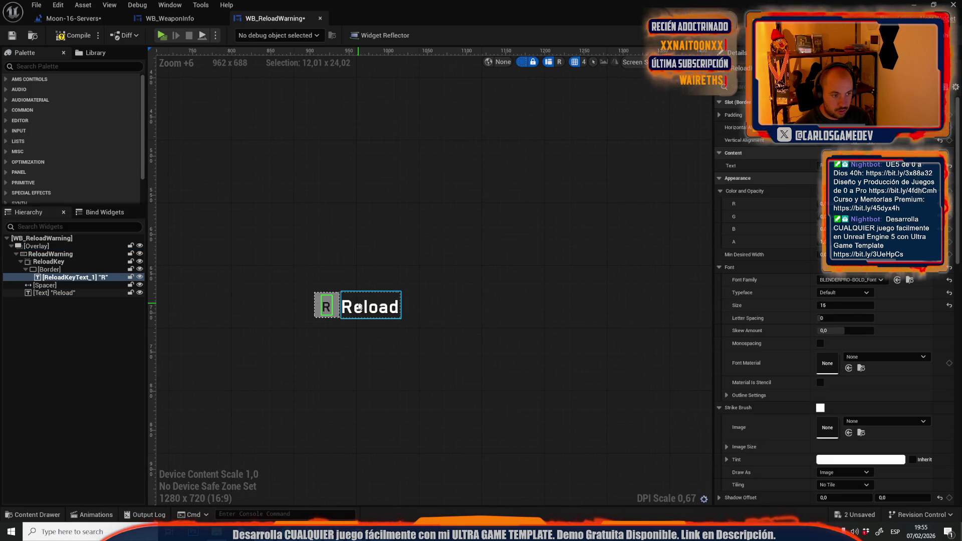
left_click(371, 309)
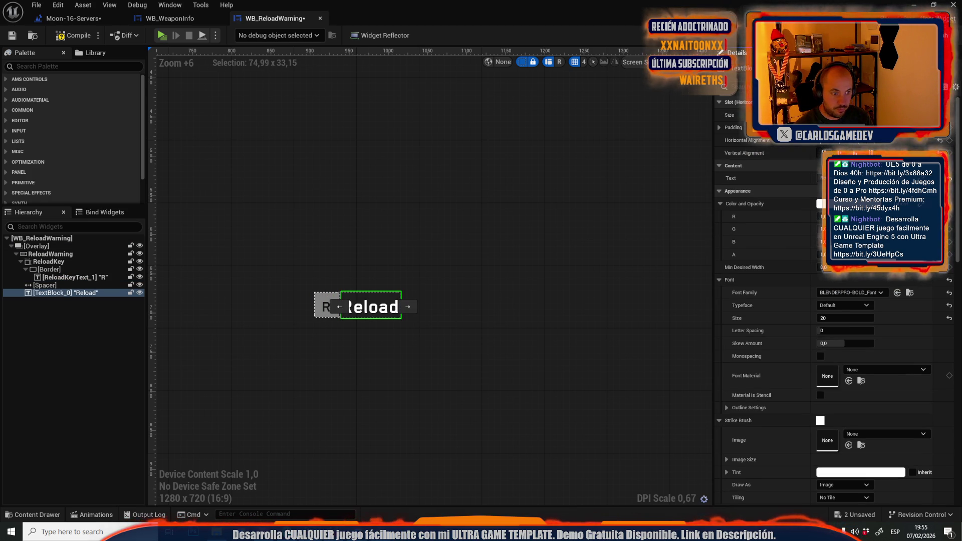
left_click(945, 35)
mouse_move(55, 188)
left_mouse_down()
mouse_move(584, 256)
mouse_move(631, 228)
mouse_move(633, 215)
left_mouse_up()
type("set")
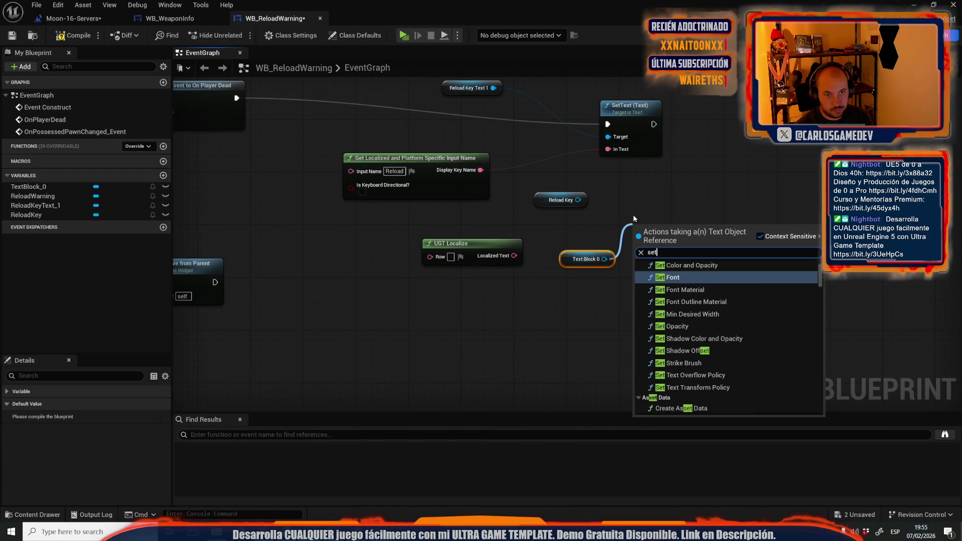
type(" text")
scroll(722, 390, "down", 2)
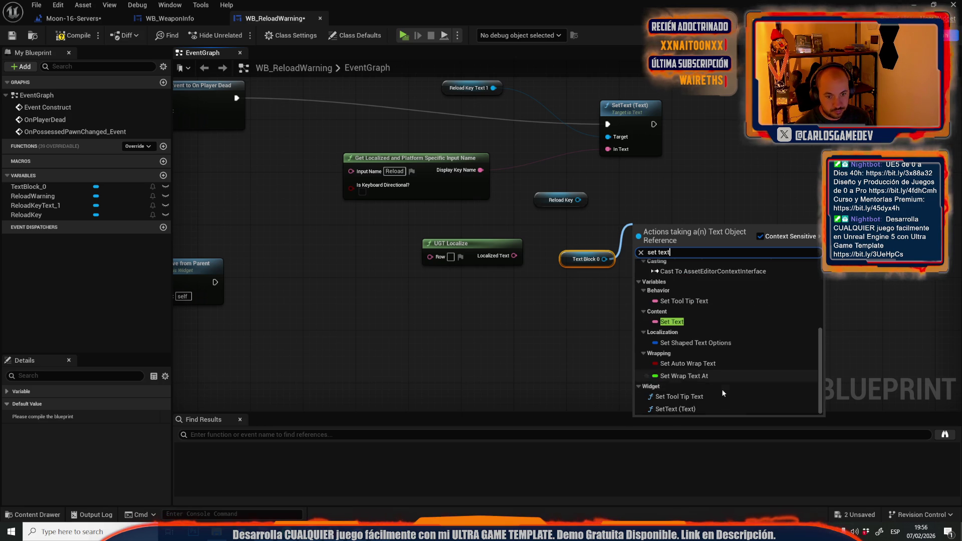
left_click(699, 407)
Chain the new SetText after the key-text SetText and feed it UGT Localize output with Row ReloadText.
mouse_move(668, 287)
left_mouse_down()
mouse_move(667, 222)
mouse_move(772, 143)
left_mouse_up()
mouse_move(654, 124)
left_mouse_down()
mouse_move(686, 151)
mouse_move(745, 157)
left_mouse_up()
mouse_move(516, 256)
left_mouse_down()
mouse_move(734, 175)
mouse_move(745, 183)
left_mouse_up()
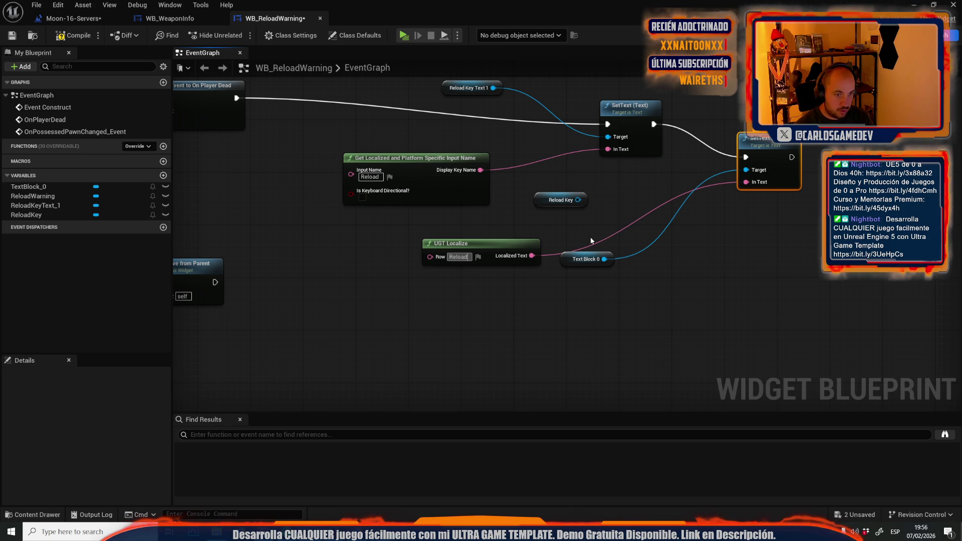
type("Text")
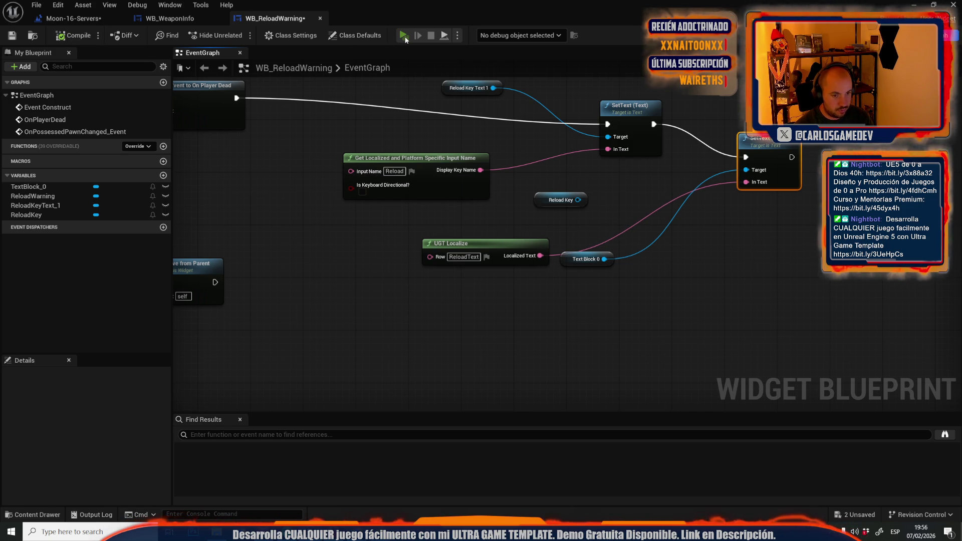
Play-test the game, firing until the magazine runs low, then stop the preview.
left_click(403, 35)
left_click(481, 270)
left_click(482, 270)
left_click(481, 271)
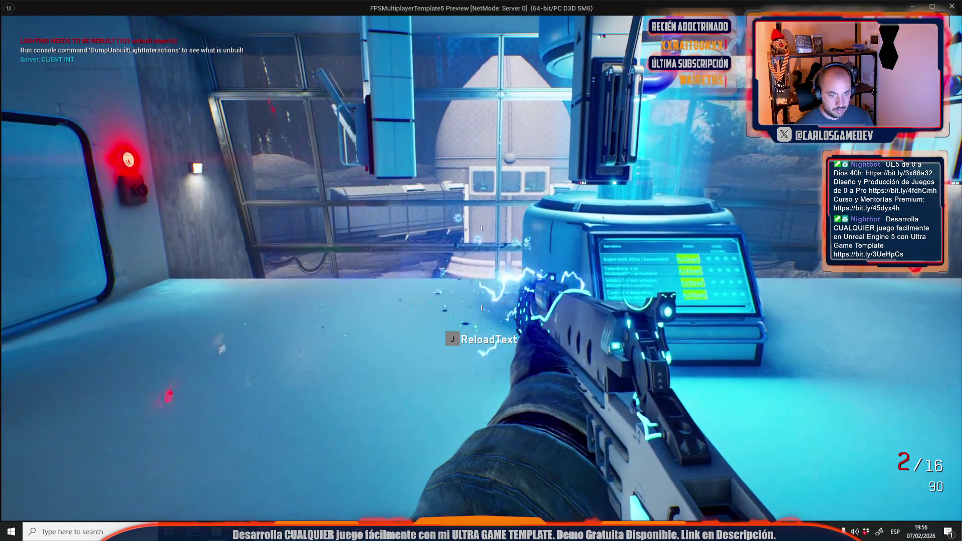
key("Escape")
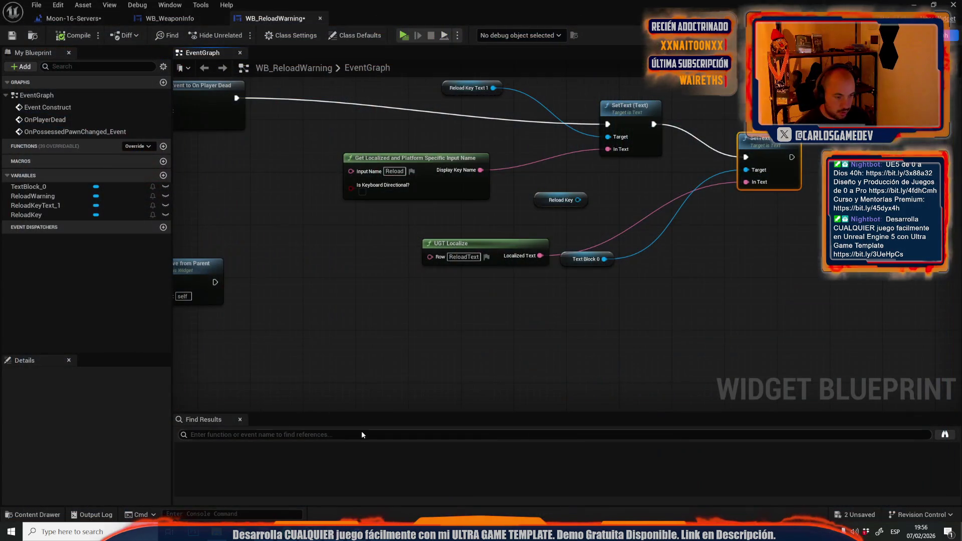
In the localization spreadsheet, insert an empty row below row 595.
left_click(392, 488)
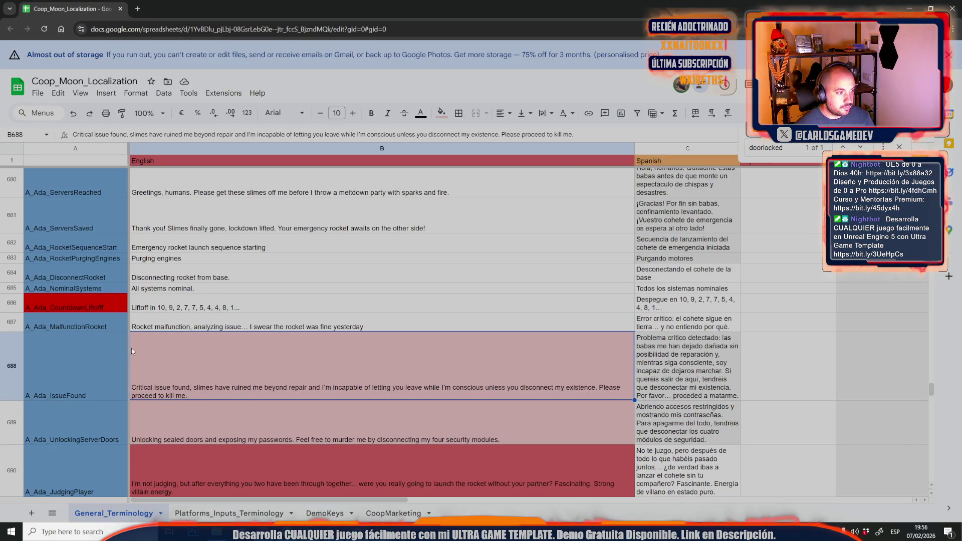
scroll(209, 309, "up", 15)
scroll(210, 311, "up", 18)
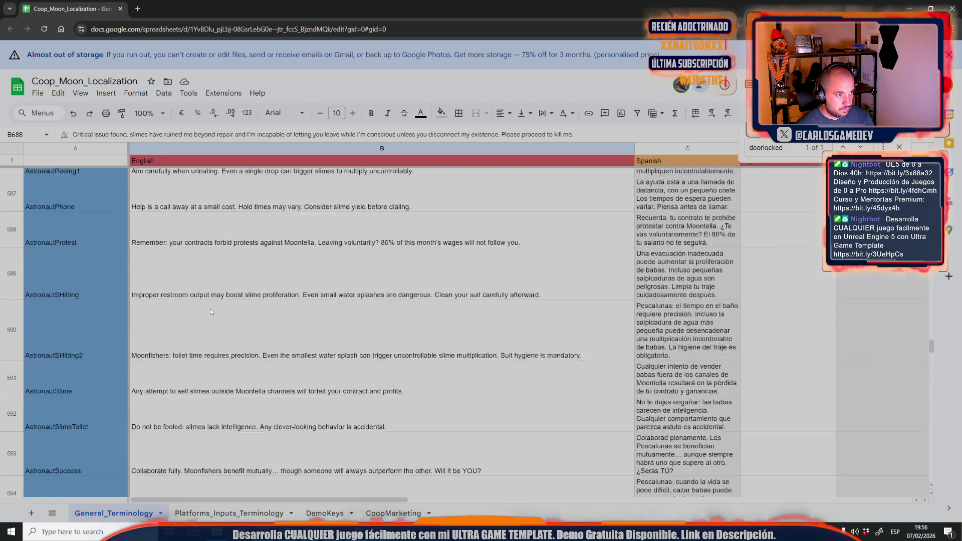
scroll(209, 309, "down", 5)
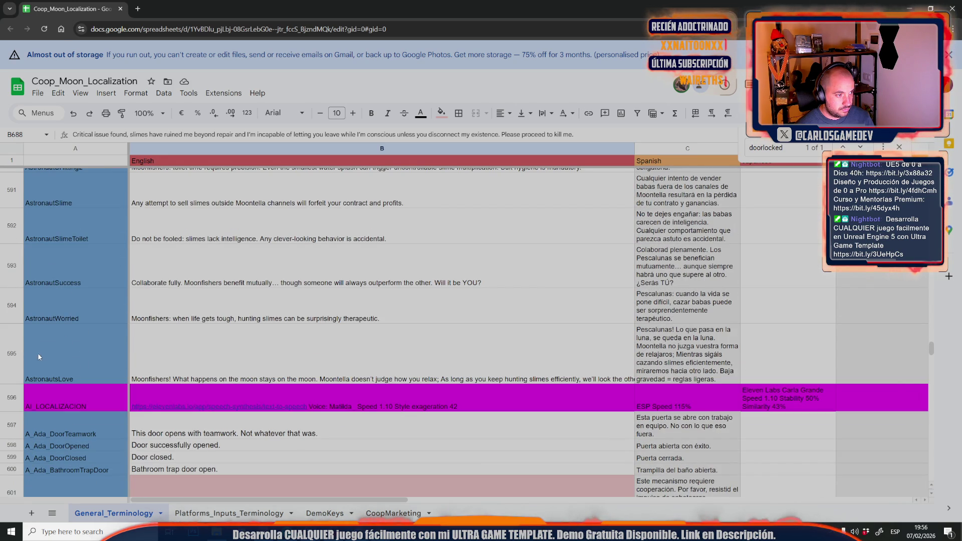
right_click(17, 362)
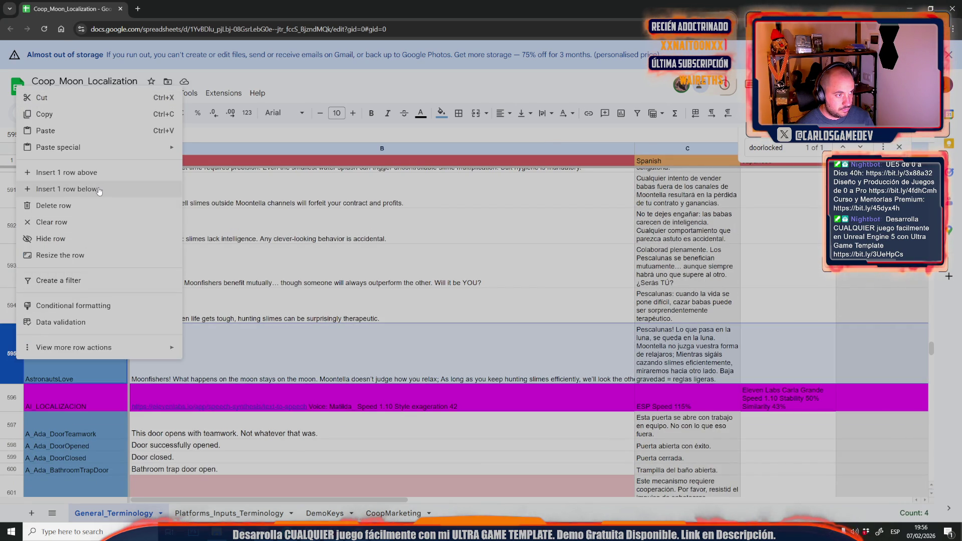
left_click(100, 190)
Fill row 596 with key ReloadText, English Reload and Spanish Recargar.
left_click(71, 392)
type("ReloadText")
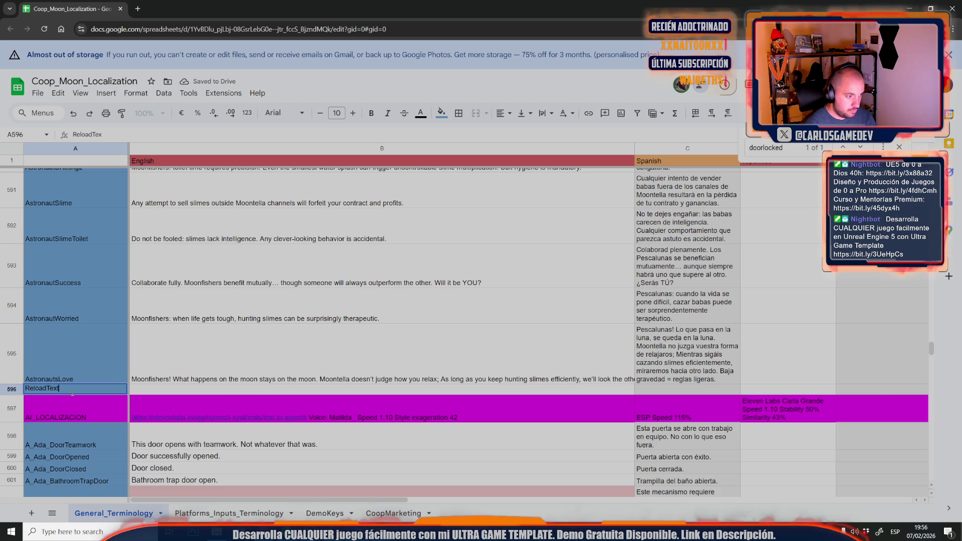
left_click(147, 388)
type("Reload")
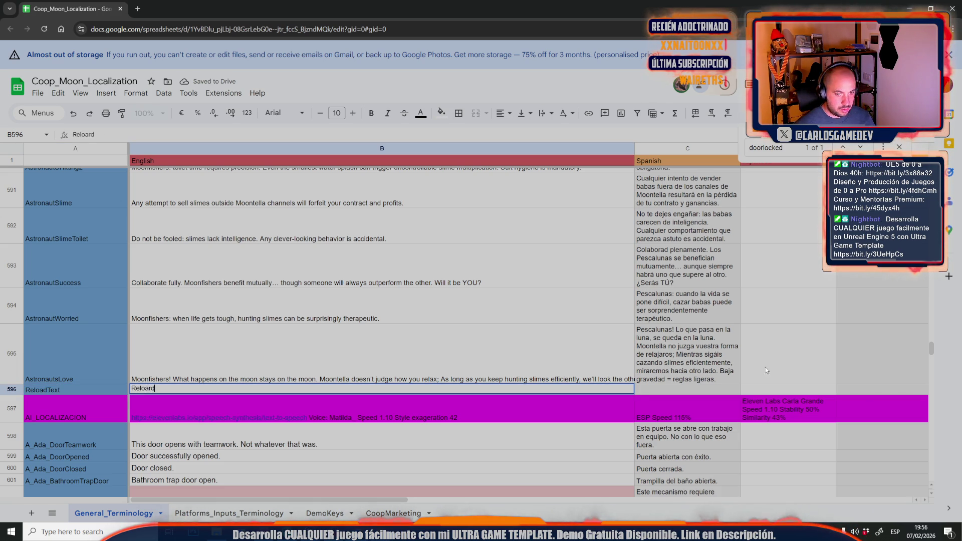
left_click(712, 389)
type("Recargar")
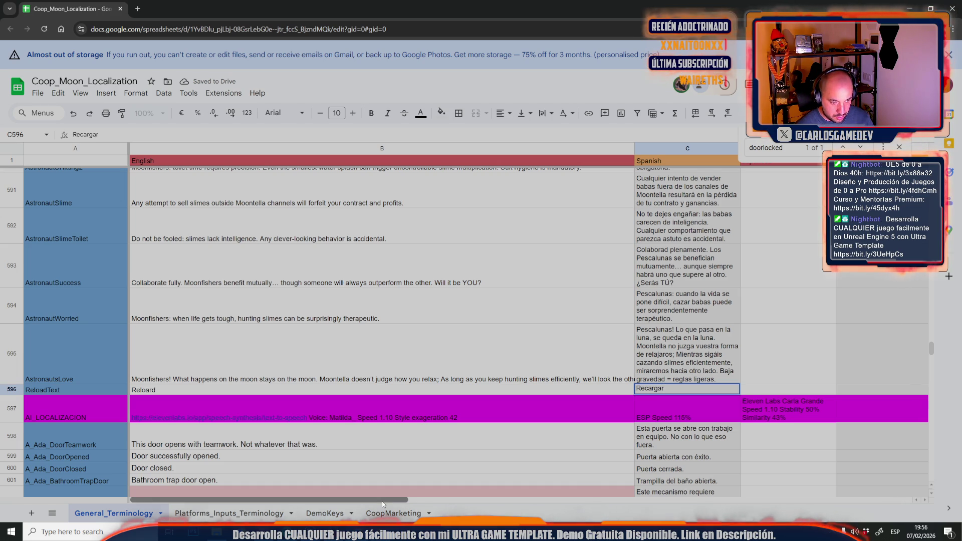
left_click_drag(382, 501, 538, 507)
left_click(699, 403)
Enter Recarregar in G596, then go to the Google Sheets home page.
left_click(638, 386)
type("Recarregar")
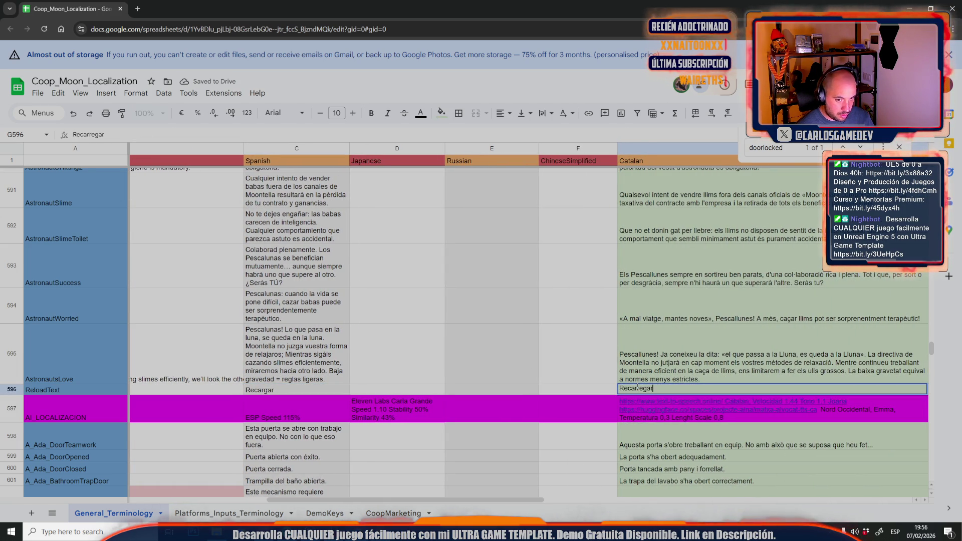
left_click(558, 308)
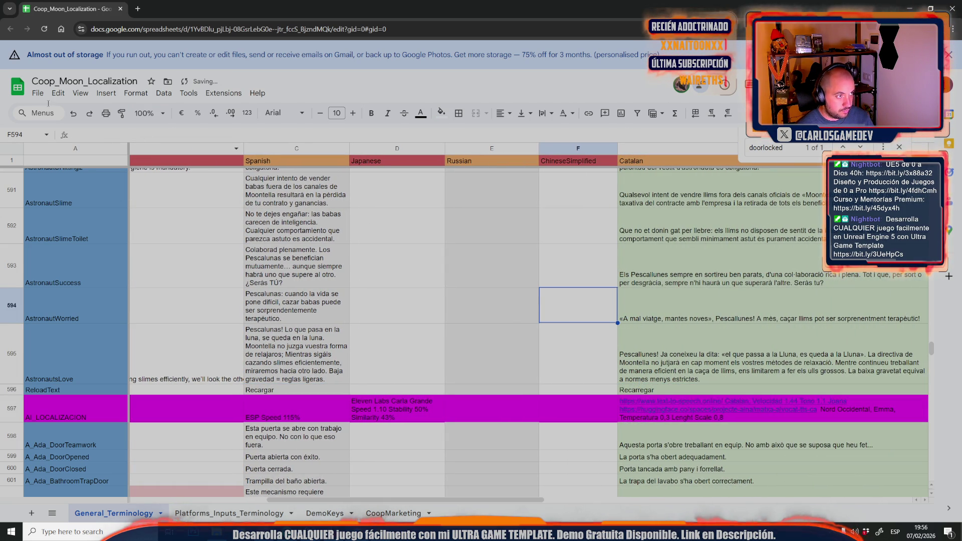
left_click(38, 93)
left_click(11, 29)
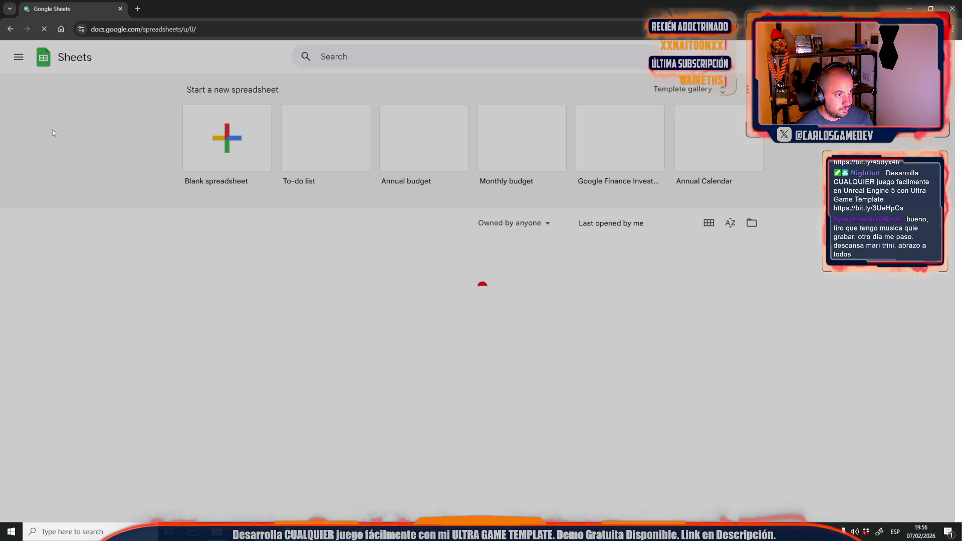
Return to Coop_Moon_Localization and search the sheet for 'recarre'.
left_click(11, 29)
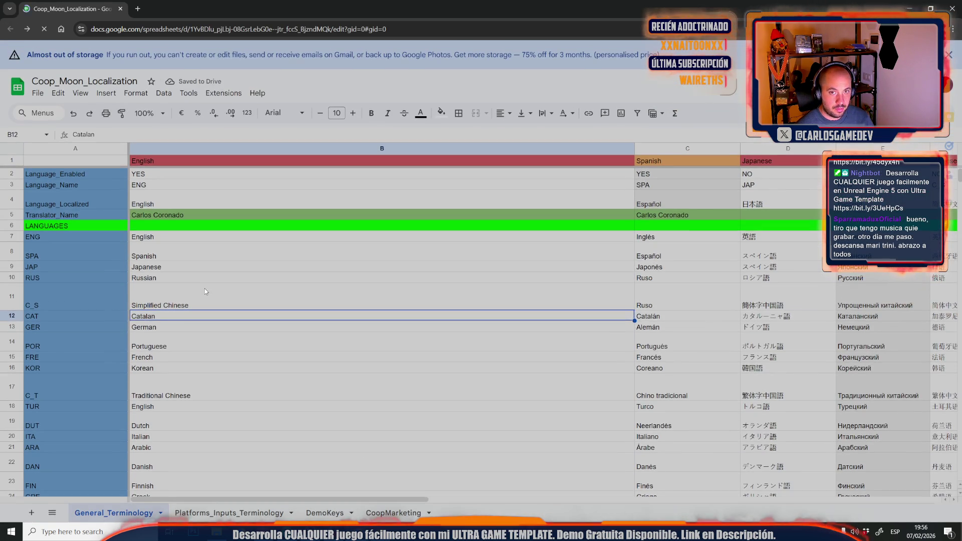
type("re")
key("ctrl+f")
type("reca")
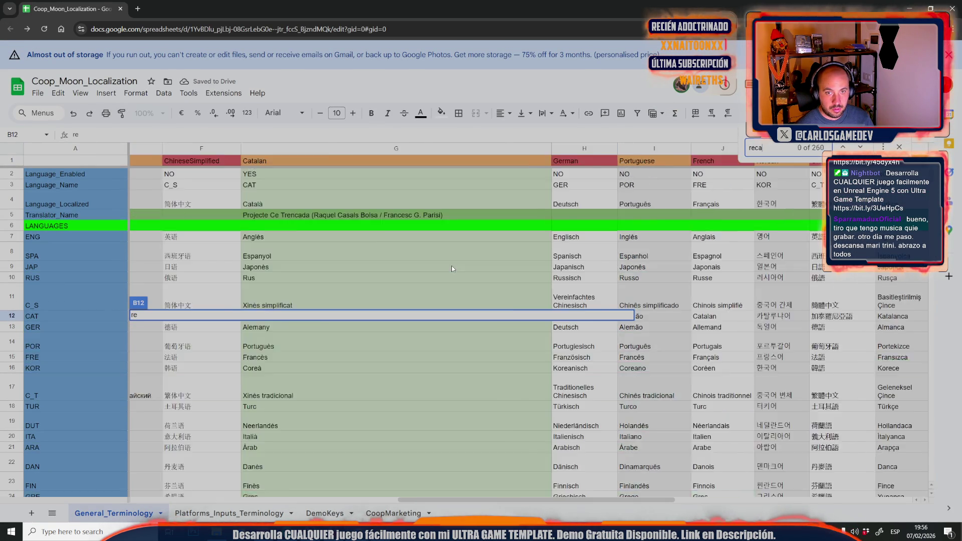
type("rre")
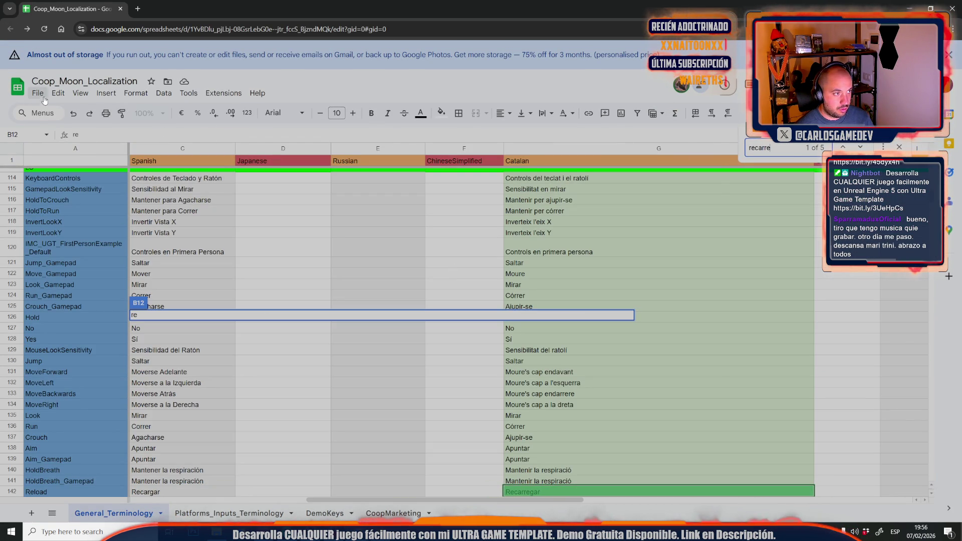
Open and dismiss the File menu, then scroll and click within the sheet.
left_click(38, 93)
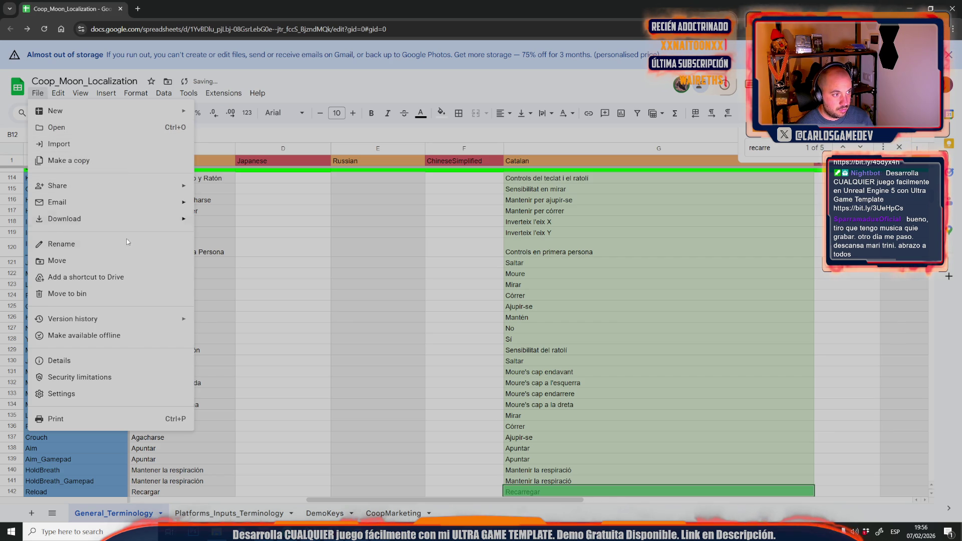
mouse_move(120, 221)
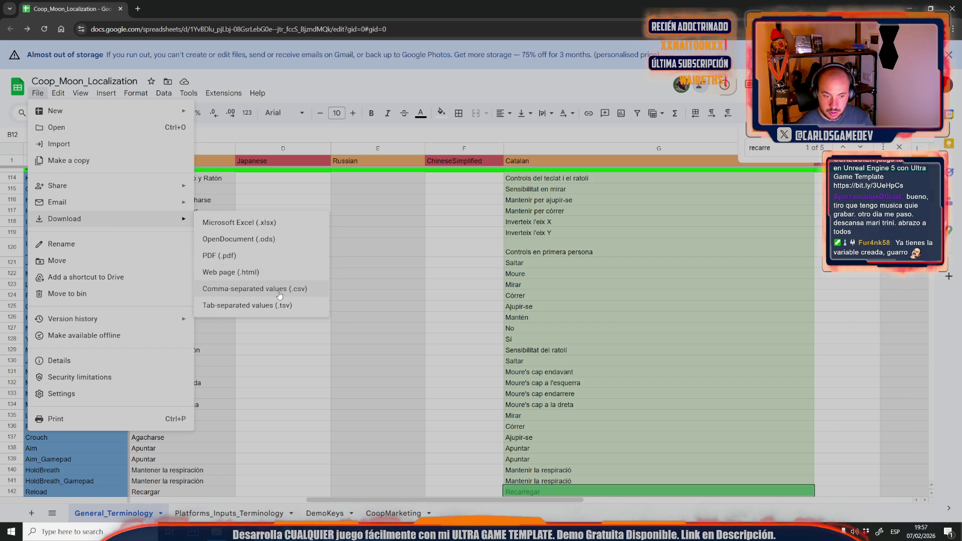
left_click(474, 294)
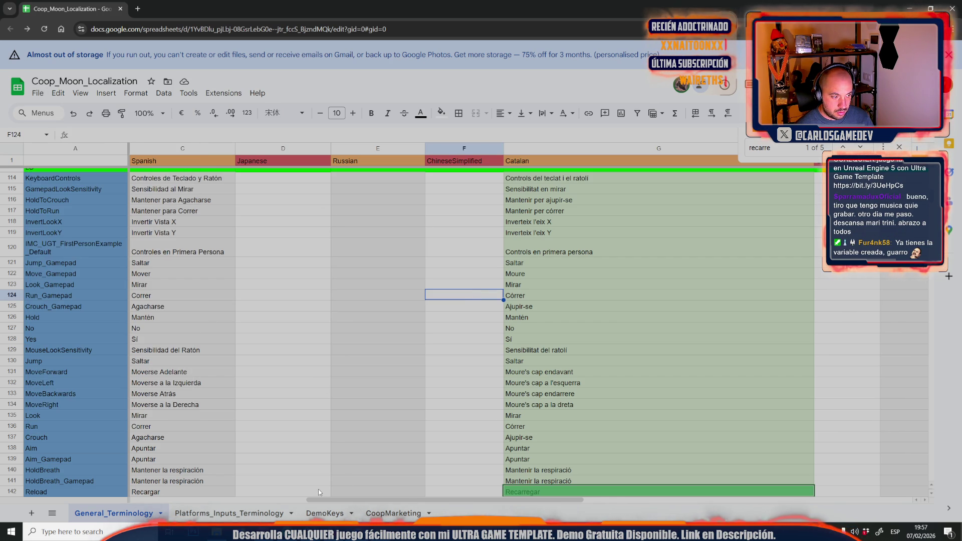
scroll(377, 461, "down", 2)
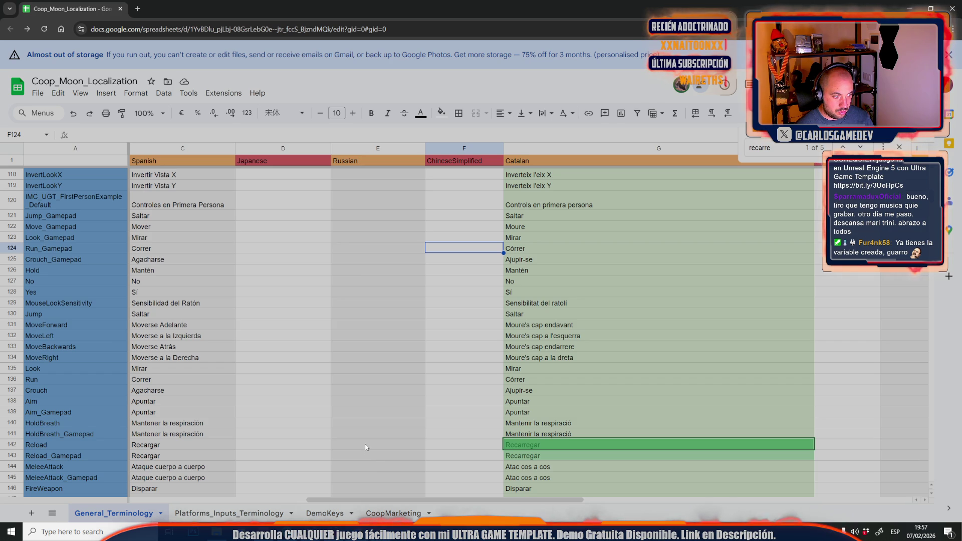
left_click(302, 451)
left_click(275, 414)
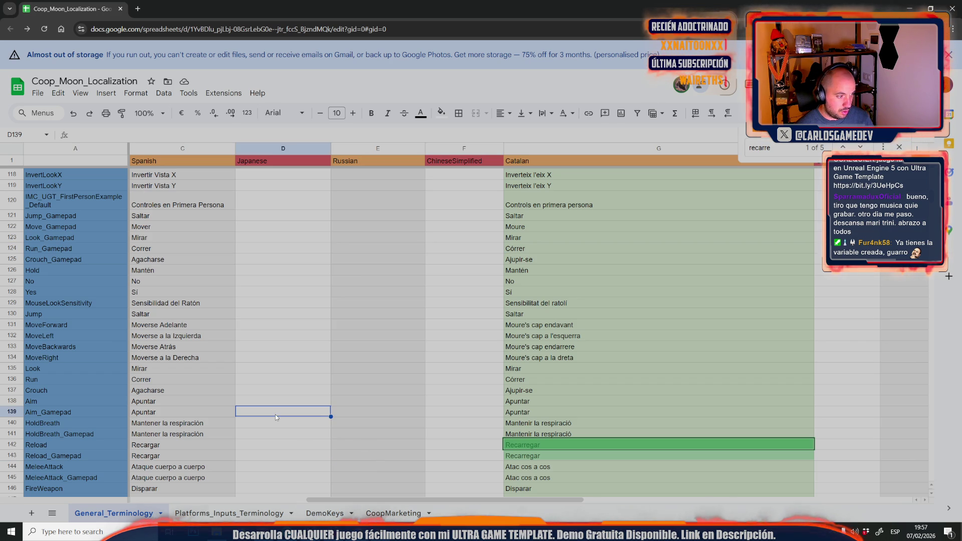
Download General_Terminology as a comma-separated values (.csv) file and return to Unreal.
left_click(38, 94)
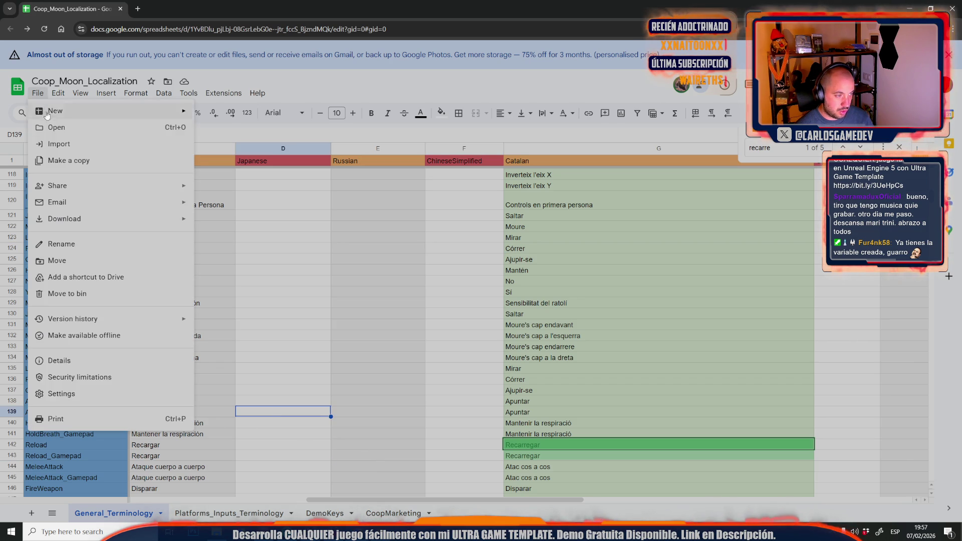
mouse_move(151, 220)
left_click(274, 289)
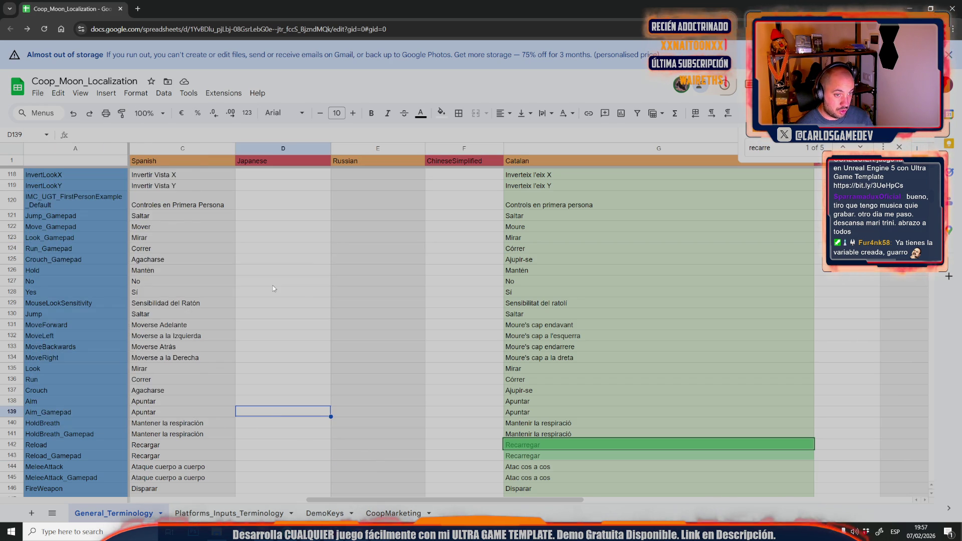
mouse_move(311, 531)
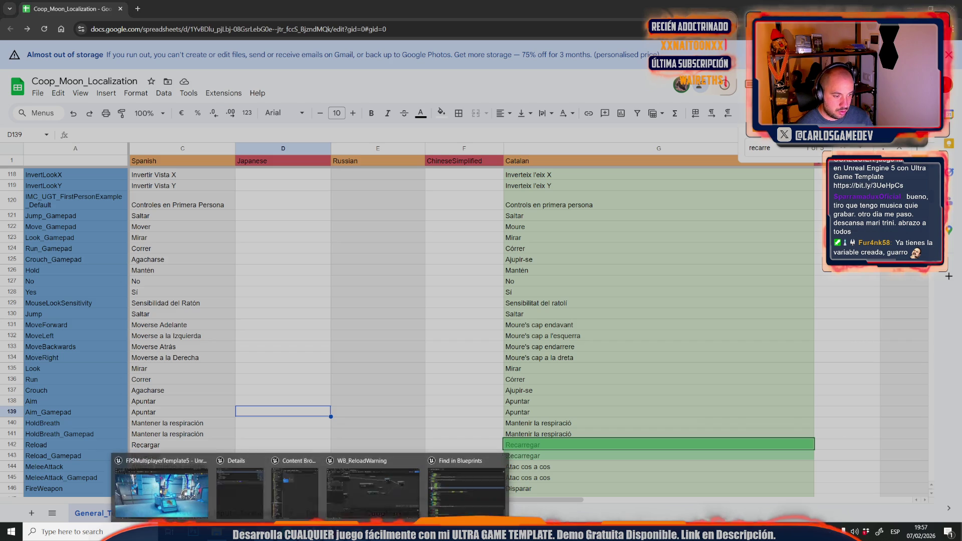
left_click(296, 489)
Reimport UGT_TextsLocalizationTable from the new General_Terminology (11) CSV.
key("ctrl+space")
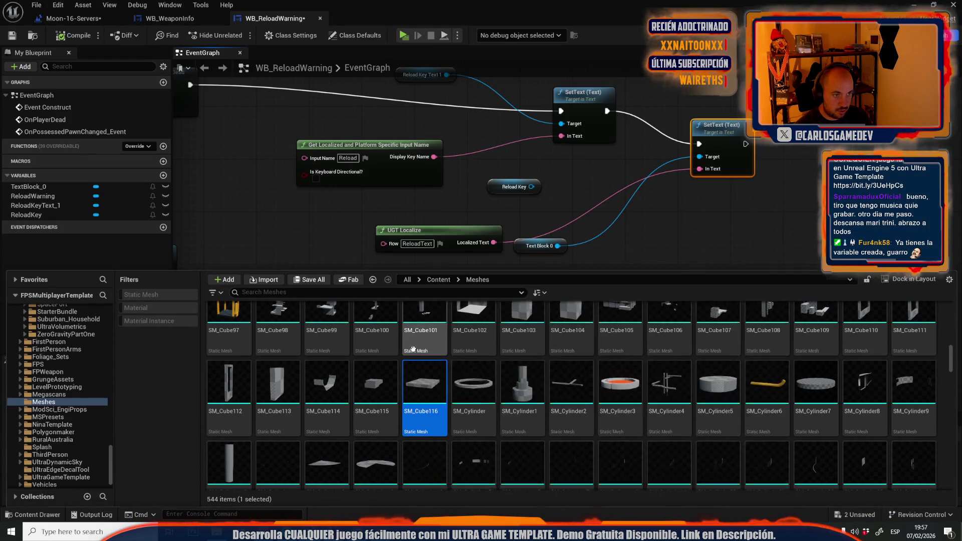
scroll(83, 342, "up", 1)
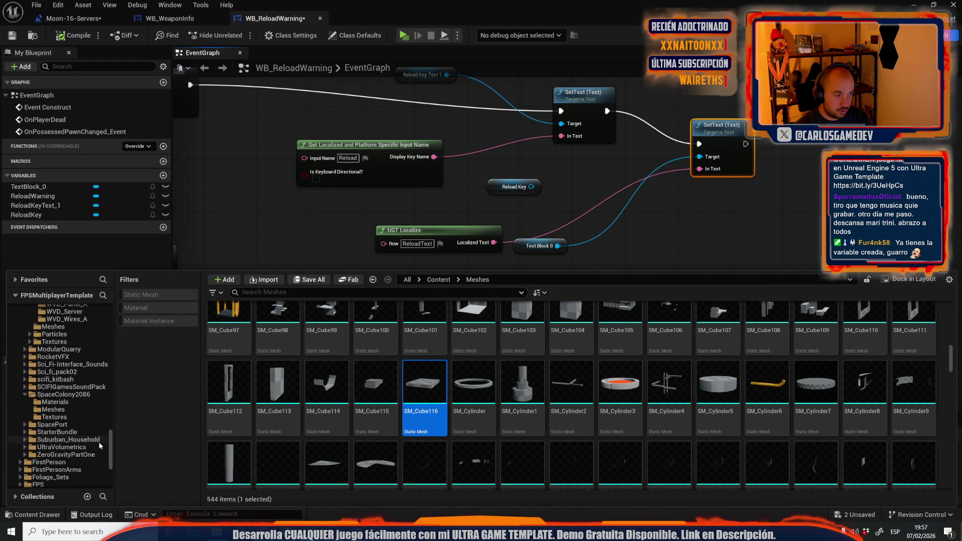
left_click_drag(110, 442, 111, 320)
left_click(40, 316)
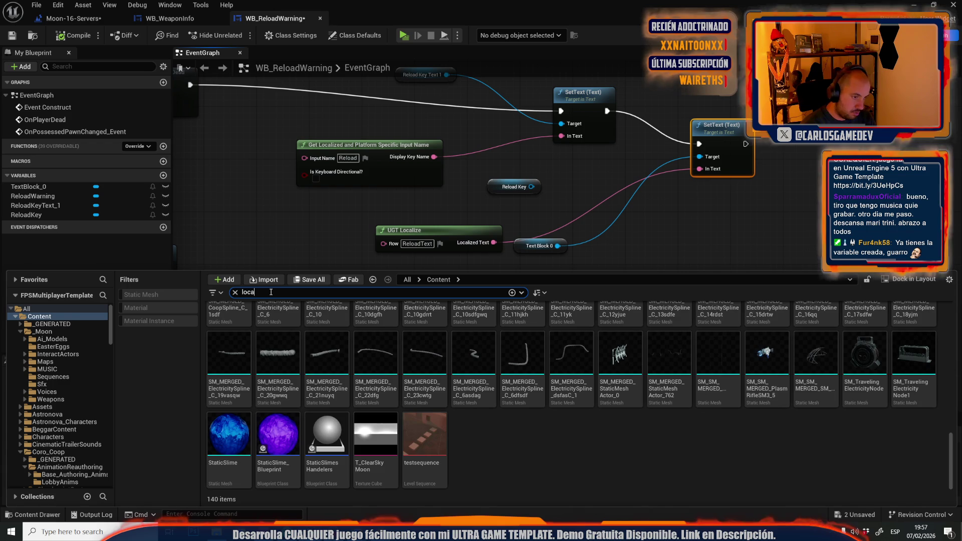
type("l")
right_click(913, 346)
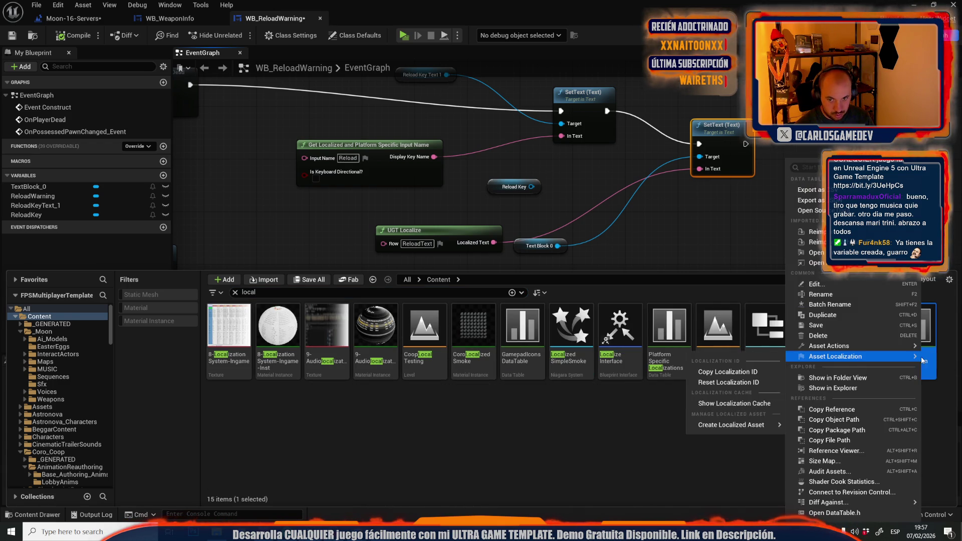
left_click(802, 242)
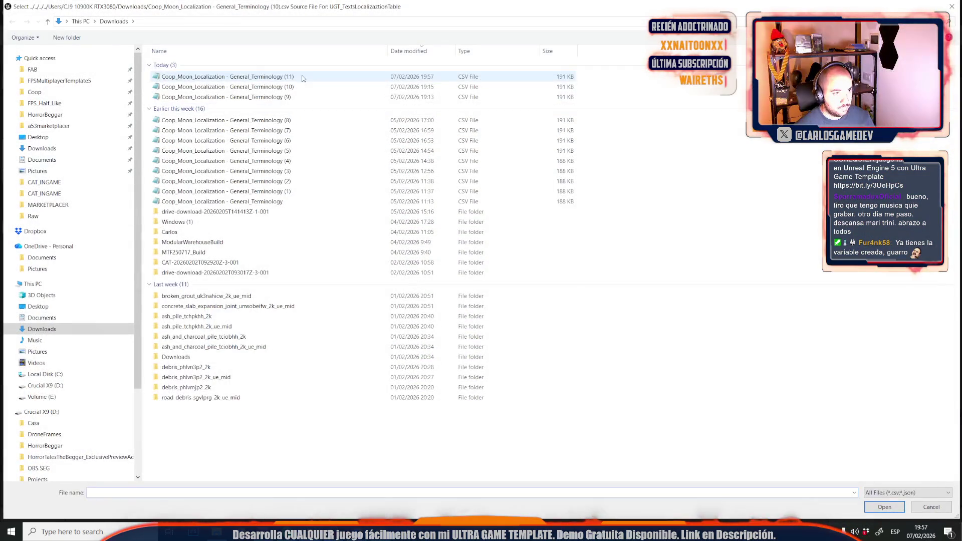
double_click(307, 77)
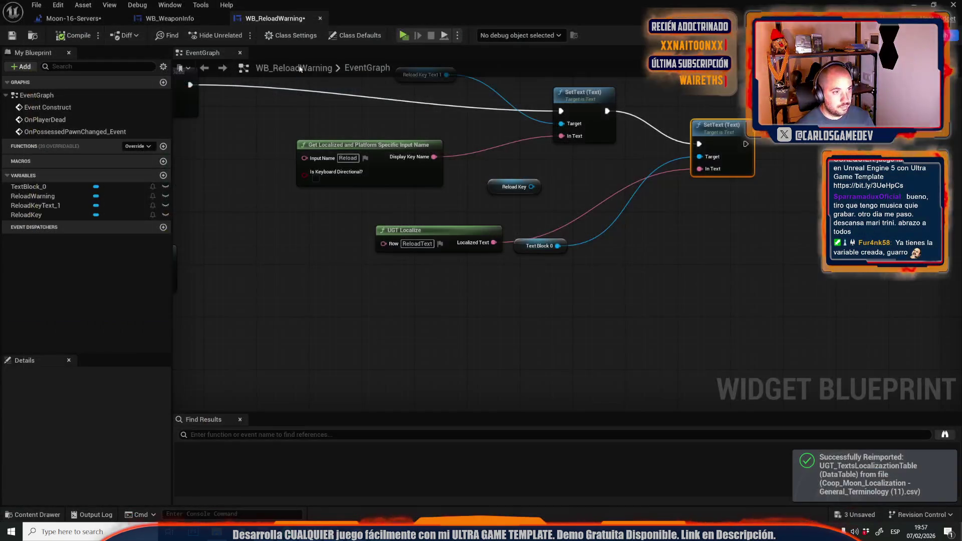
Play-test firing the weapon to confirm the reload prompt reads Recarregar, then go to the task notes.
left_click(404, 36)
left_click(481, 268)
left_click(481, 268)
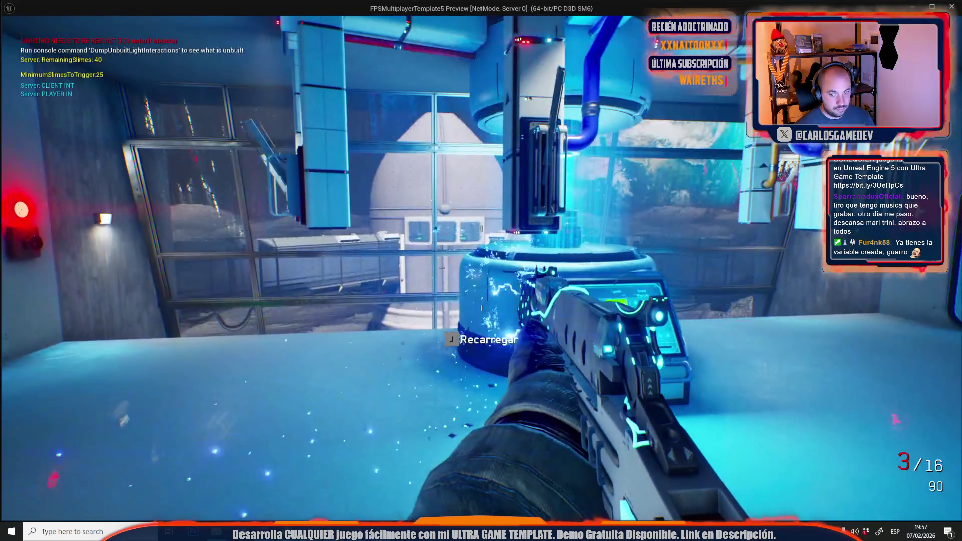
key("Escape")
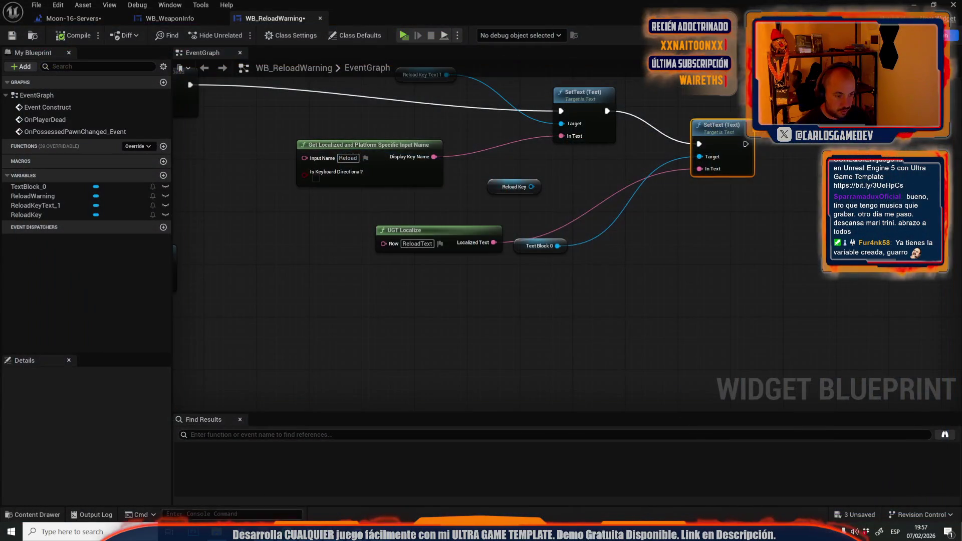
key("alt+Tab")
left_click(391, 236)
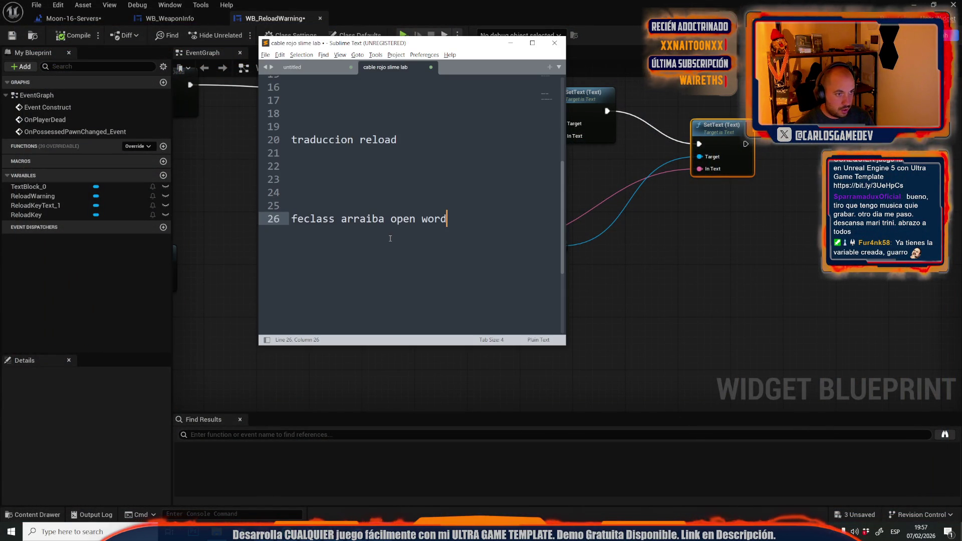
Delete the 'traduccion reload' note from the task list.
scroll(391, 236, "up", 2)
mouse_move(398, 219)
left_mouse_down()
mouse_move(291, 219)
mouse_move(290, 206)
left_mouse_up()
key("BackSpace")
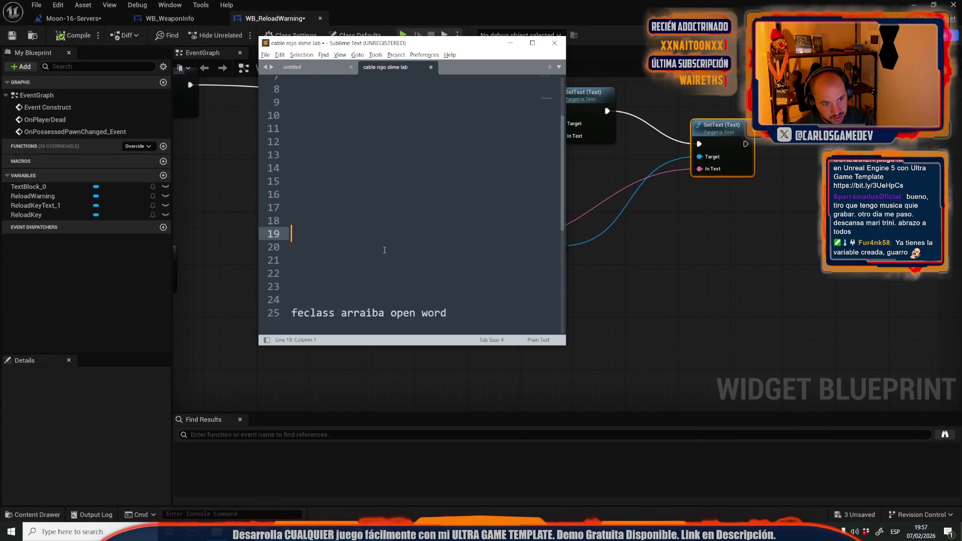
scroll(385, 250, "up", 3)
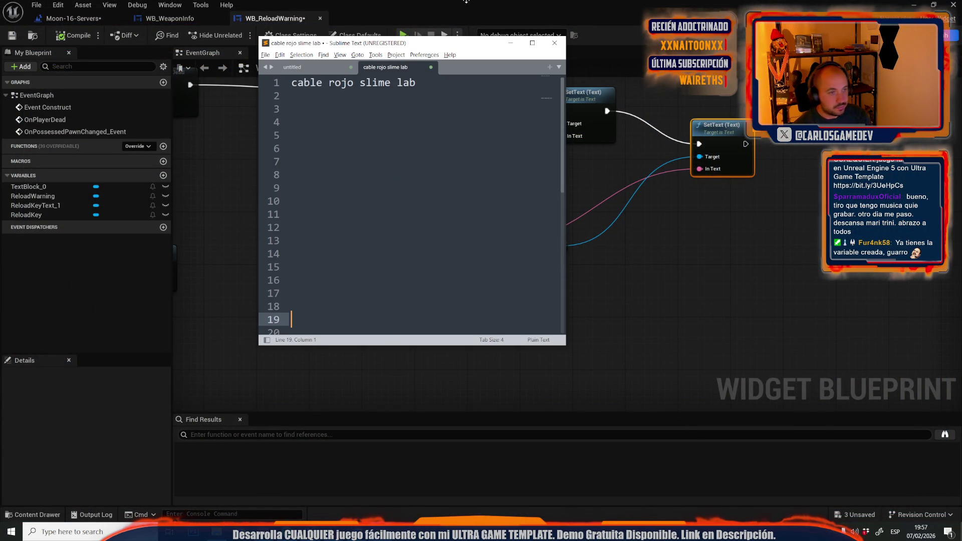
Back in Unreal's level editor, fly to the window ledge and select the yellow cable.
left_click(466, 3)
left_click(80, 18)
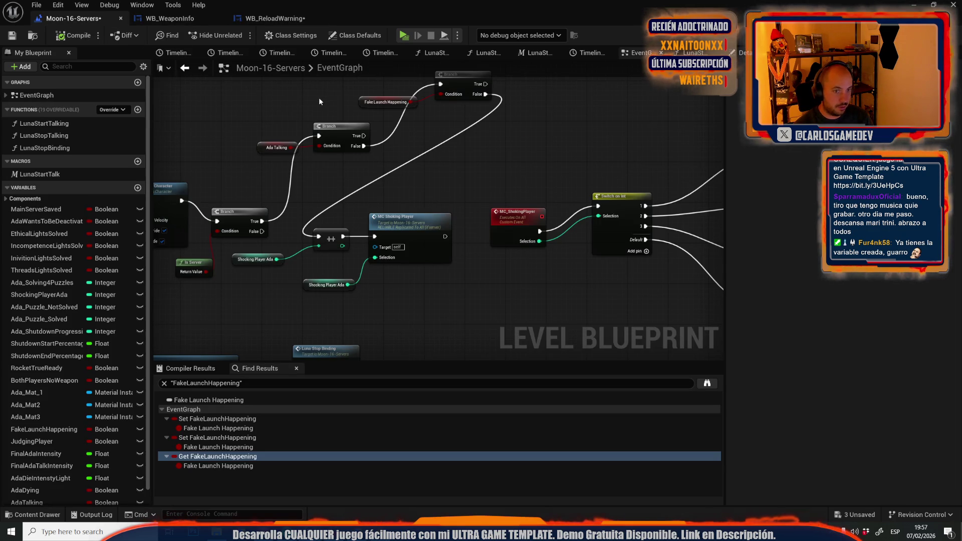
key("alt+Tab")
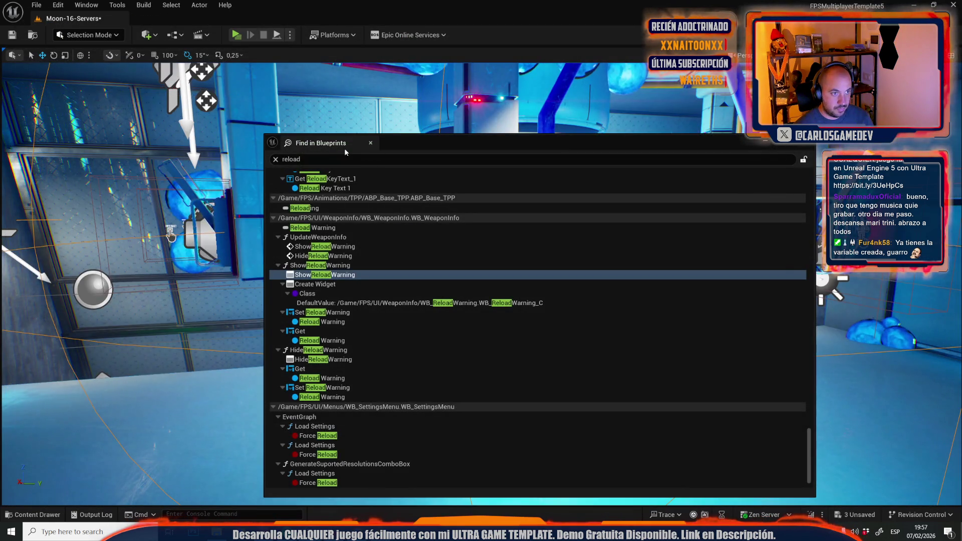
mouse_move(852, 351)
left_mouse_down()
mouse_move(934, 411)
mouse_move(872, 396)
mouse_move(842, 406)
left_mouse_up()
mouse_move(584, 329)
left_mouse_down()
mouse_move(584, 311)
mouse_move(585, 330)
left_mouse_up()
left_click(567, 316)
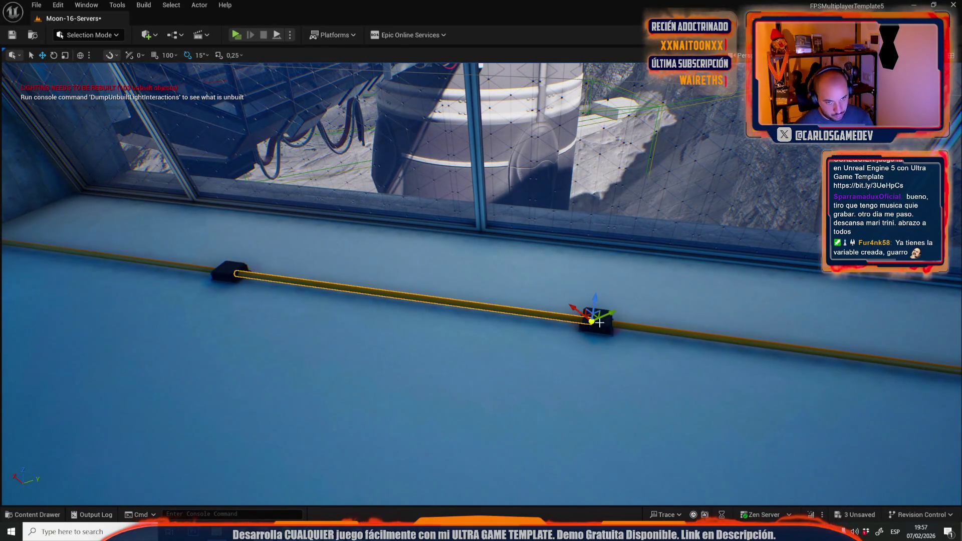
Open Moon-14-Open-World, saving the current level, and select the thin cable beside the tower.
left_click(36, 5)
mouse_move(70, 73)
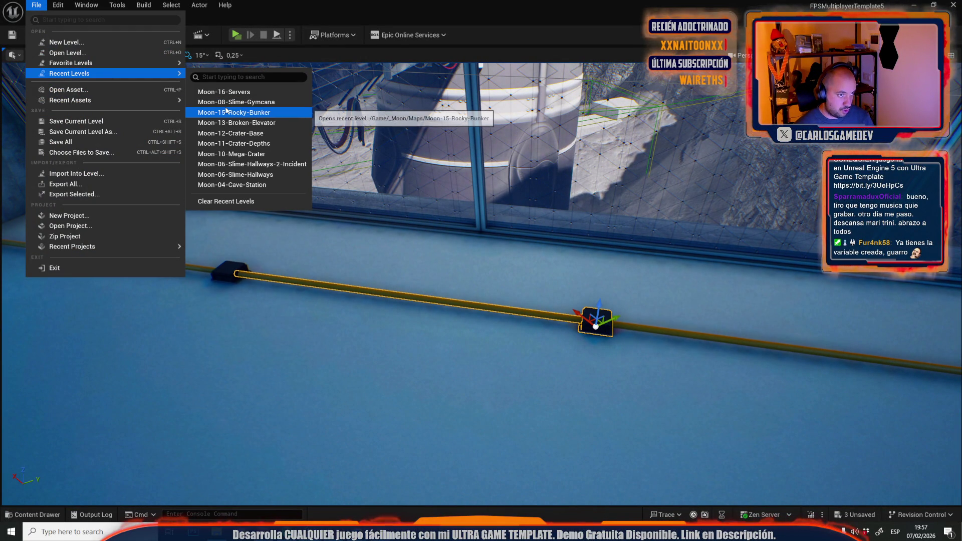
left_click(98, 53)
scroll(518, 267, "down", 5)
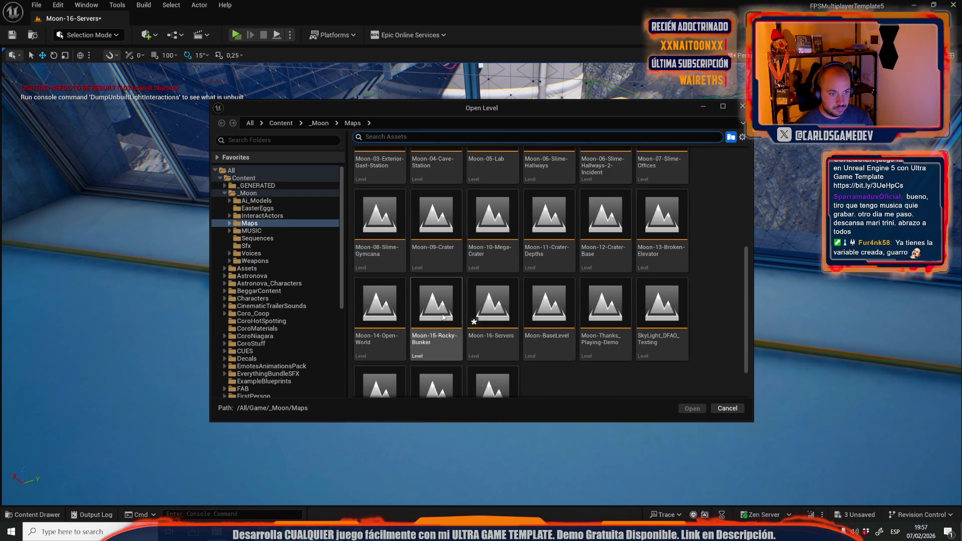
double_click(390, 356)
left_click(503, 370)
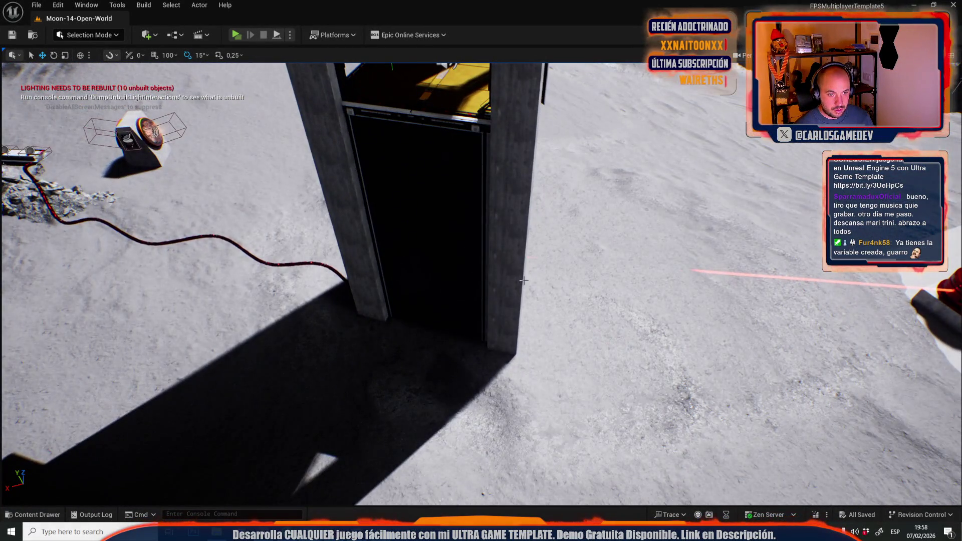
left_click(524, 280)
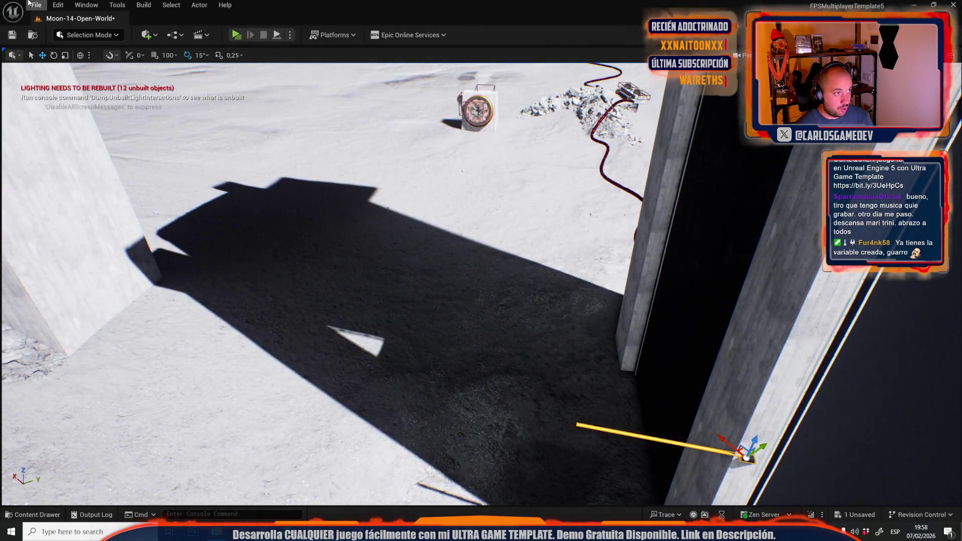
Open Moon-04-Cave-Station, saving Moon-14-Open-World, and turn the view toward the wall light.
left_click(36, 5)
mouse_move(128, 74)
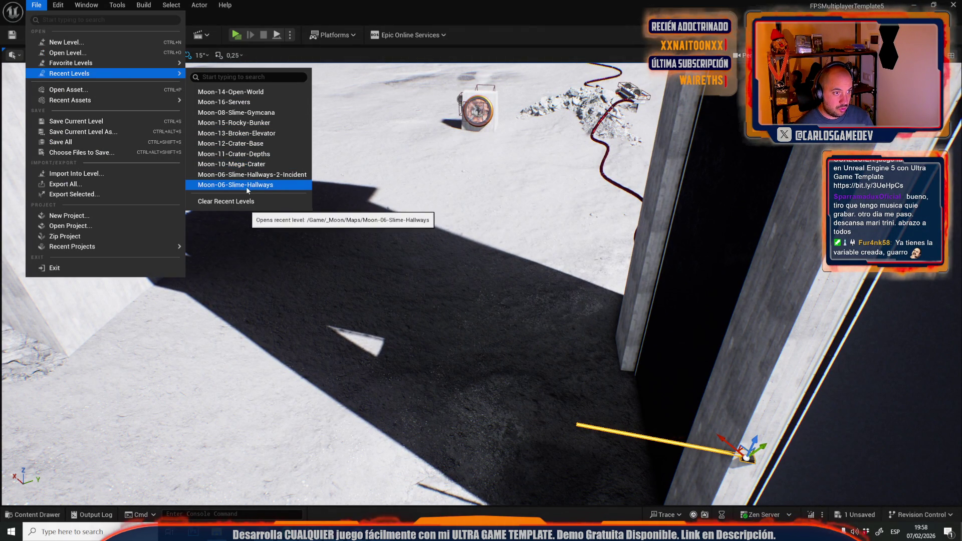
left_click(68, 53)
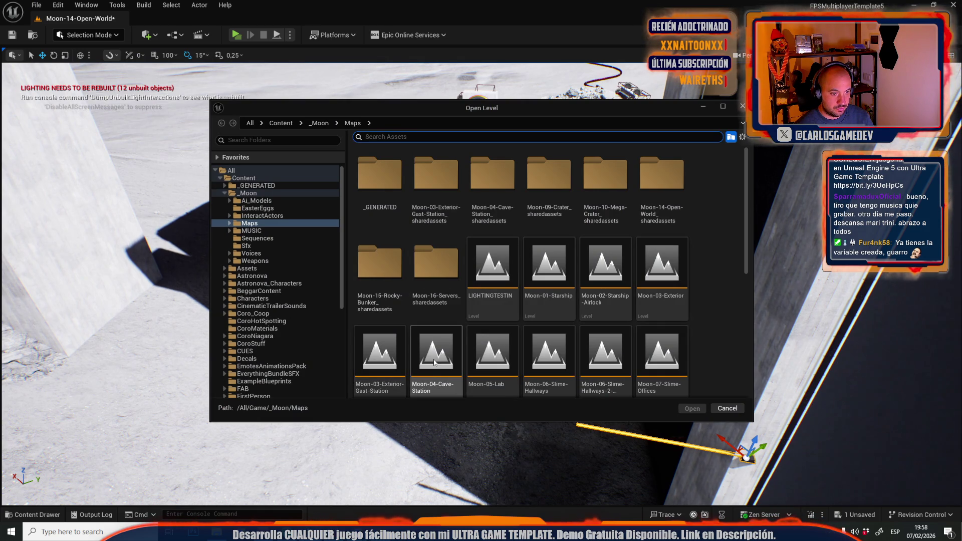
double_click(431, 373)
left_click(509, 374)
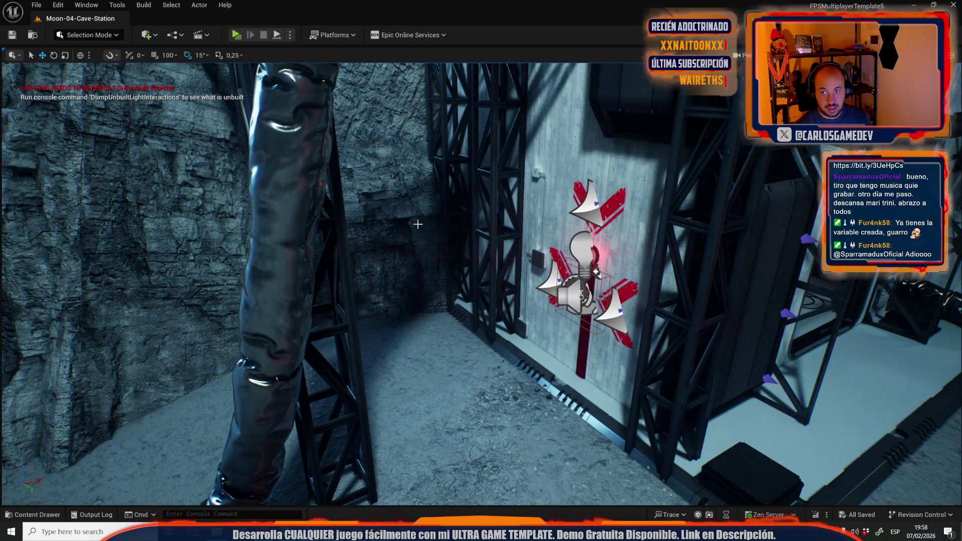
left_click_drag(393, 242, 486, 240)
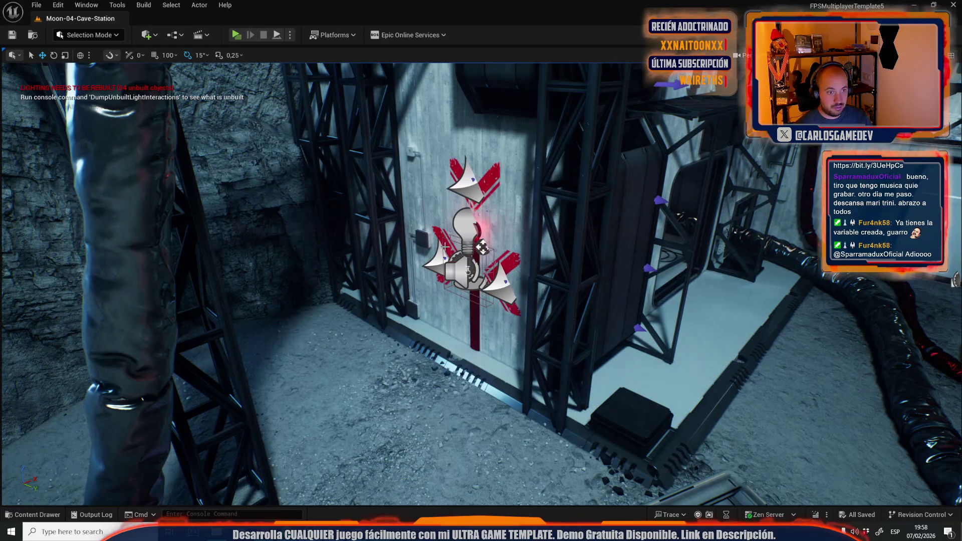
Select the wall light fixture, then reopen Moon-14-Open-World from File > Recent Levels.
left_click(480, 193)
left_click(58, 5)
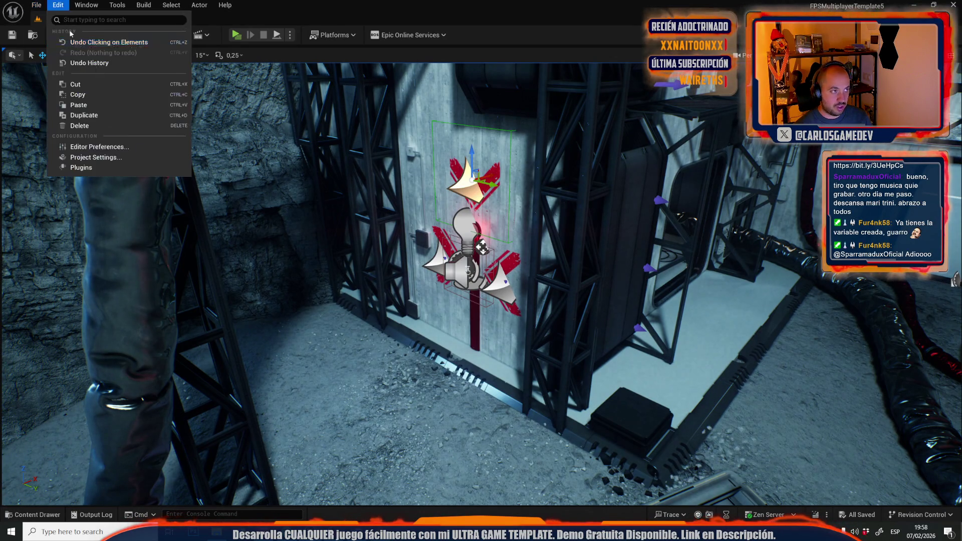
mouse_move(46, 4)
mouse_move(170, 74)
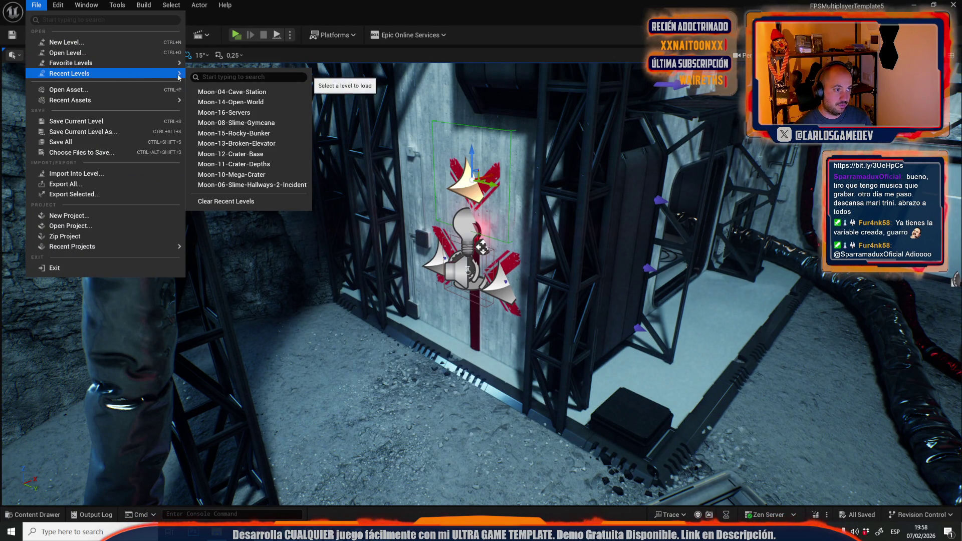
left_click(249, 106)
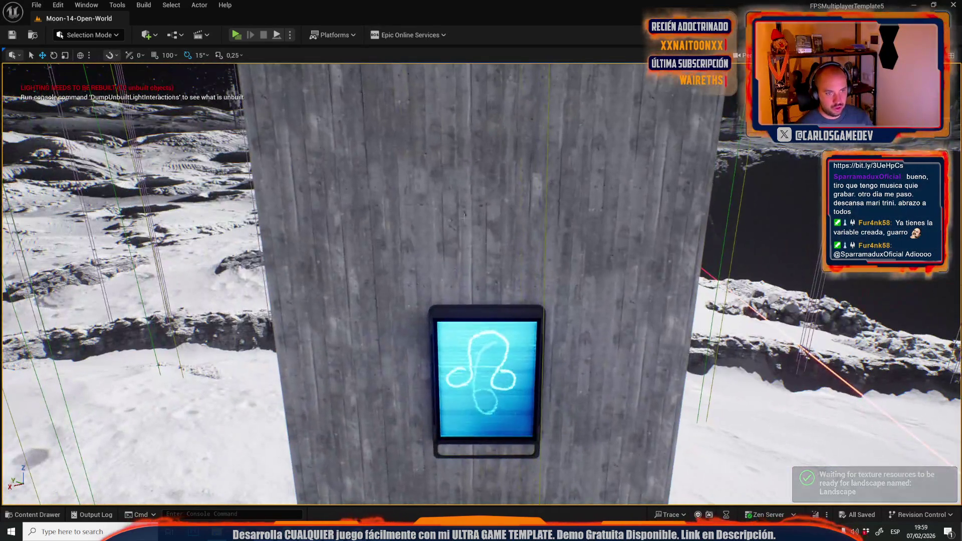
Rotate the wall chevron decal 135° to point upward, using local axes and 15° rotation snap.
left_click(465, 219)
scroll(465, 219, "down", 3)
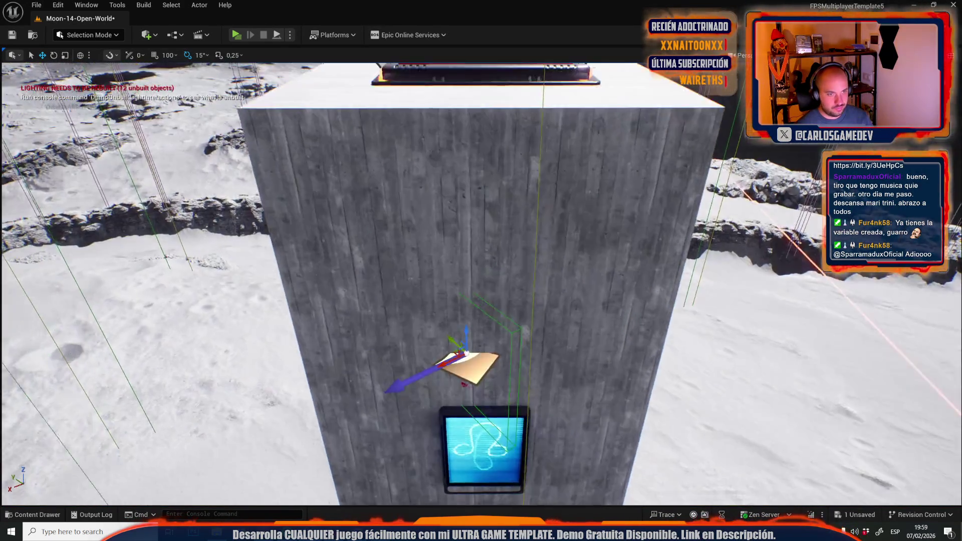
key("e")
mouse_move(460, 231)
left_mouse_down()
mouse_move(458, 252)
mouse_move(420, 271)
left_mouse_up()
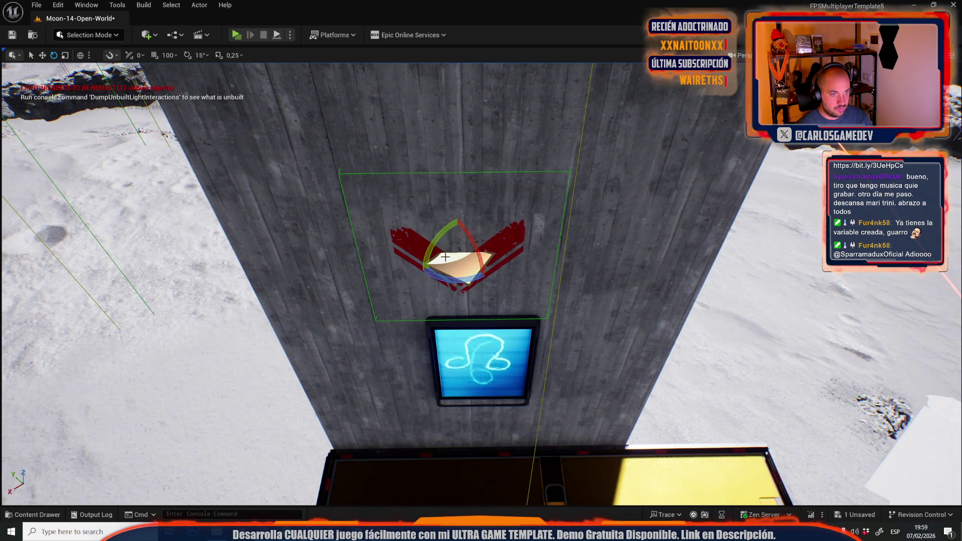
left_click(80, 56)
left_click(187, 55)
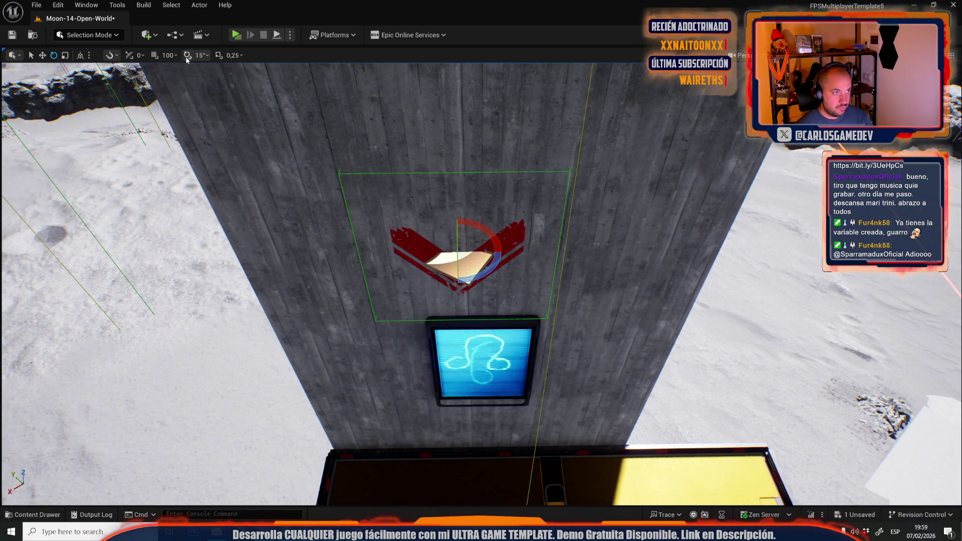
left_click_drag(502, 231, 476, 281)
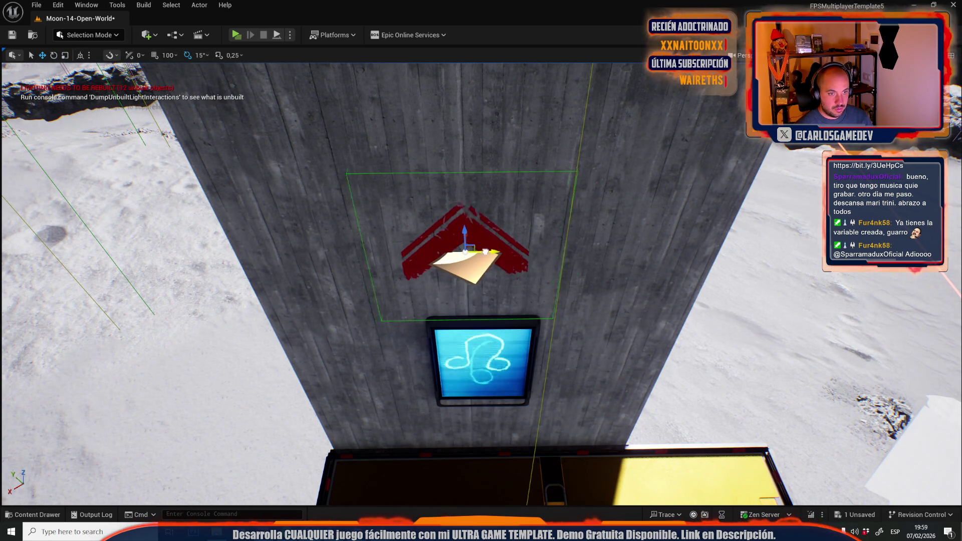
Rotate the decal above the red pad by about 148 degrees.
scroll(502, 249, "down", 5)
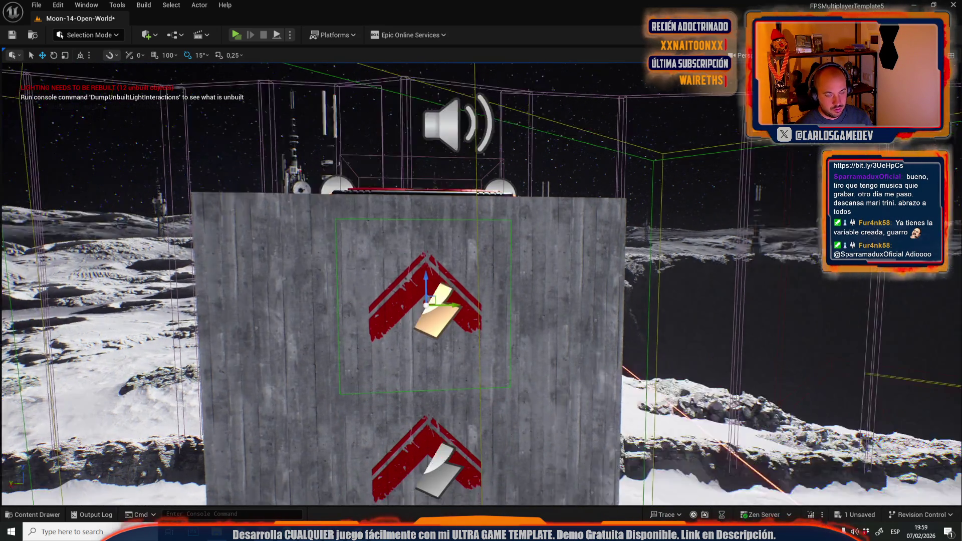
mouse_move(441, 291)
left_mouse_down()
mouse_move(637, 290)
mouse_move(451, 277)
mouse_move(501, 176)
mouse_move(481, 275)
mouse_move(481, 240)
mouse_move(461, 230)
mouse_move(481, 270)
mouse_move(466, 265)
mouse_move(471, 251)
mouse_move(476, 261)
left_mouse_up()
key("e")
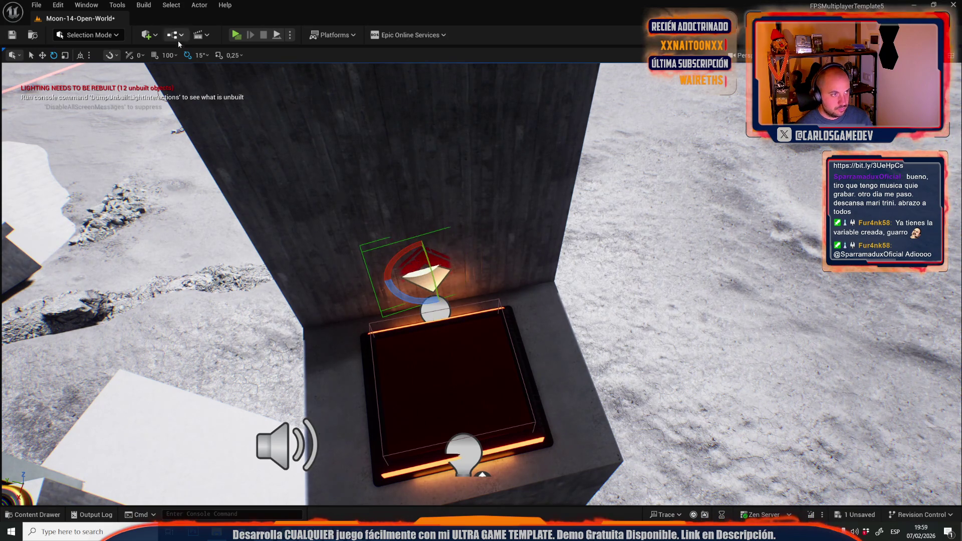
left_click_drag(476, 261, 483, 253)
left_click_drag(441, 297, 441, 297)
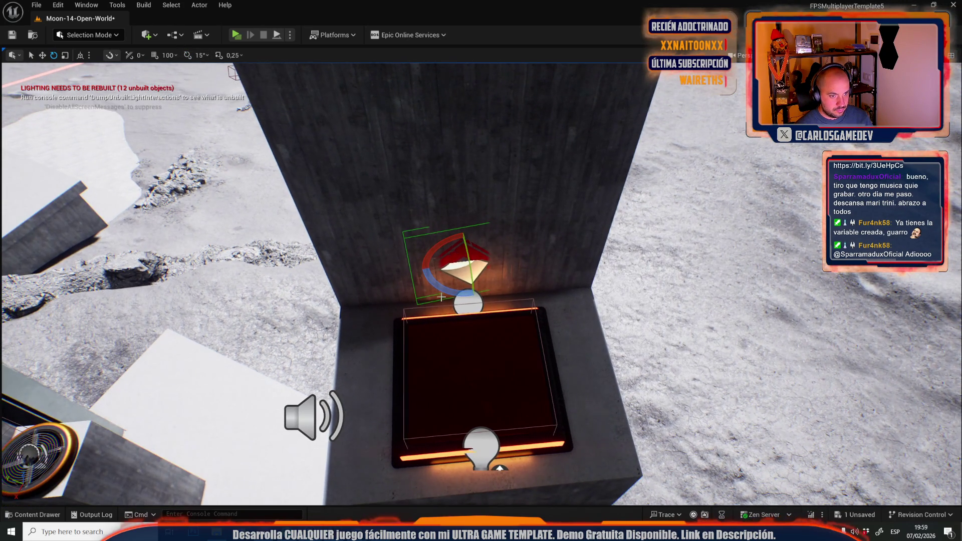
mouse_move(459, 230)
left_mouse_down()
mouse_move(493, 285)
mouse_move(472, 293)
mouse_move(476, 225)
left_mouse_up()
Tilt the red chevron decal above the pad slightly and open its MI_Arrow_E_Scr material.
left_click(481, 260)
key("w")
key("e")
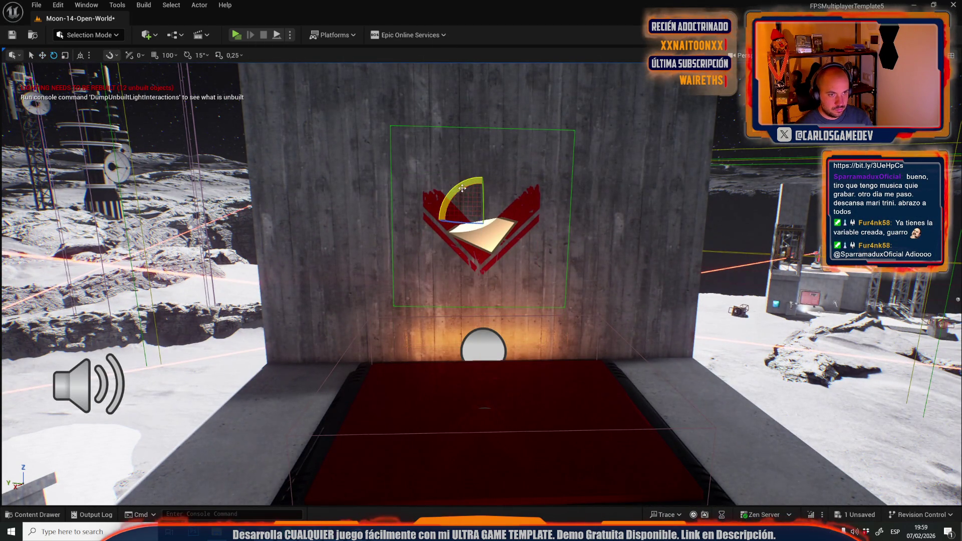
left_click_drag(462, 183, 462, 184)
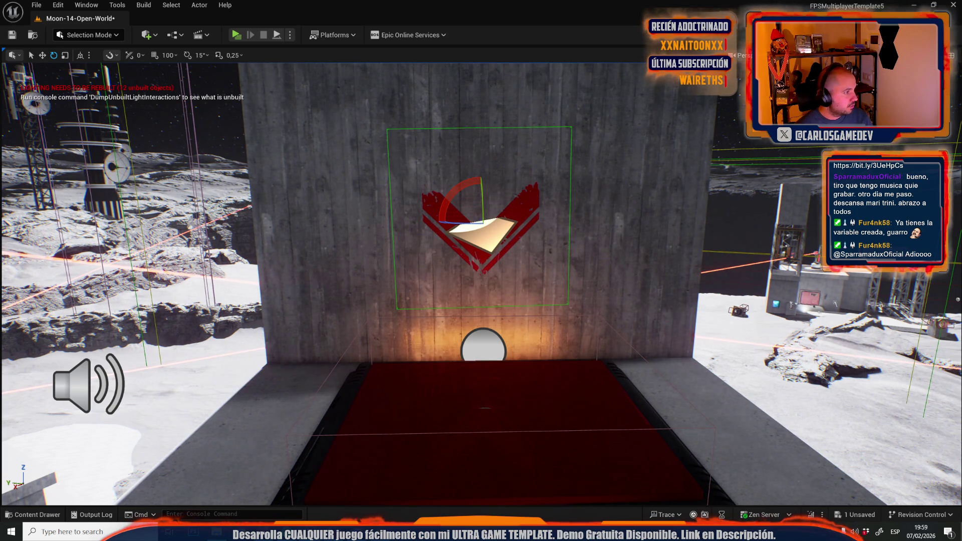
key("ctrl+e")
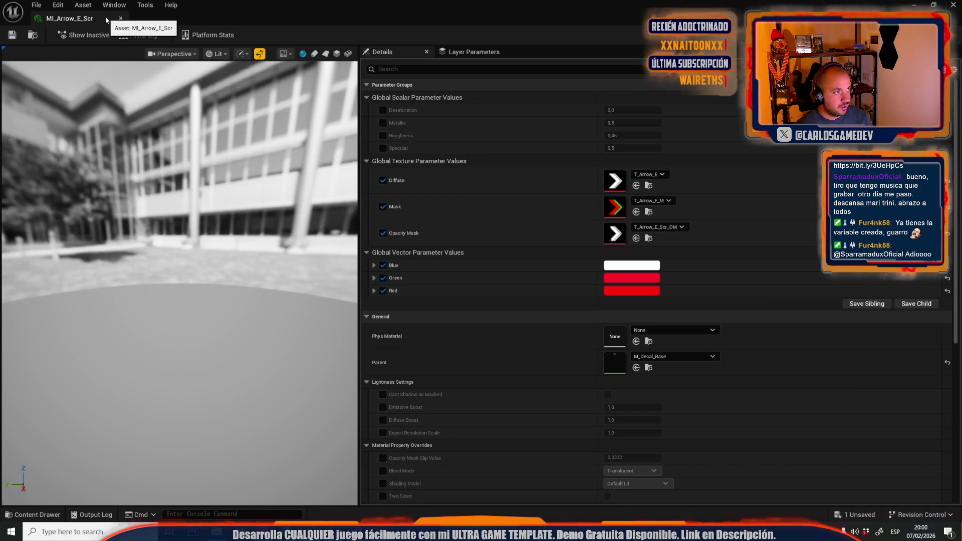
Close the MI_Arrow_E_Scr material editor and pull the view back to the platform overview.
left_click(120, 18)
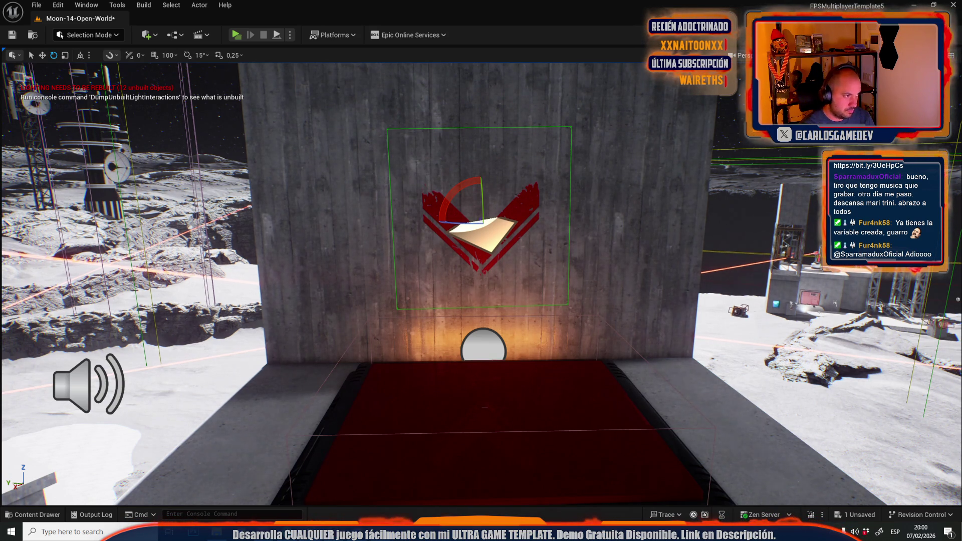
mouse_move(359, 278)
left_mouse_down()
mouse_move(359, 351)
mouse_move(359, 220)
mouse_move(358, 235)
mouse_move(458, 209)
mouse_move(450, 183)
left_mouse_up()
Fly to the concrete pillar and delete the yellow cable end at its base.
left_click(70, 37)
left_click(327, 199)
mouse_move(326, 200)
left_mouse_down()
mouse_move(305, 176)
mouse_move(322, 202)
left_mouse_up()
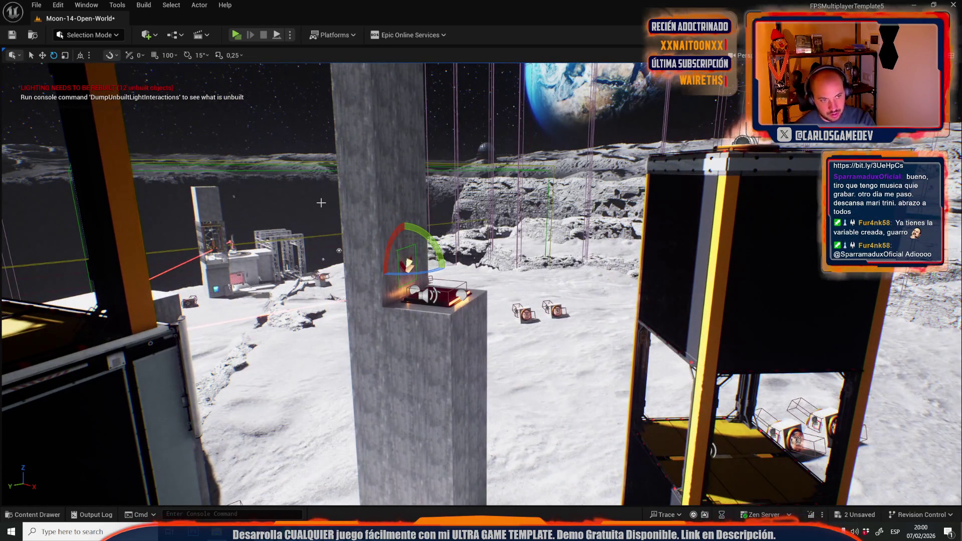
mouse_move(560, 301)
left_mouse_down()
mouse_move(531, 288)
mouse_move(522, 303)
left_mouse_up()
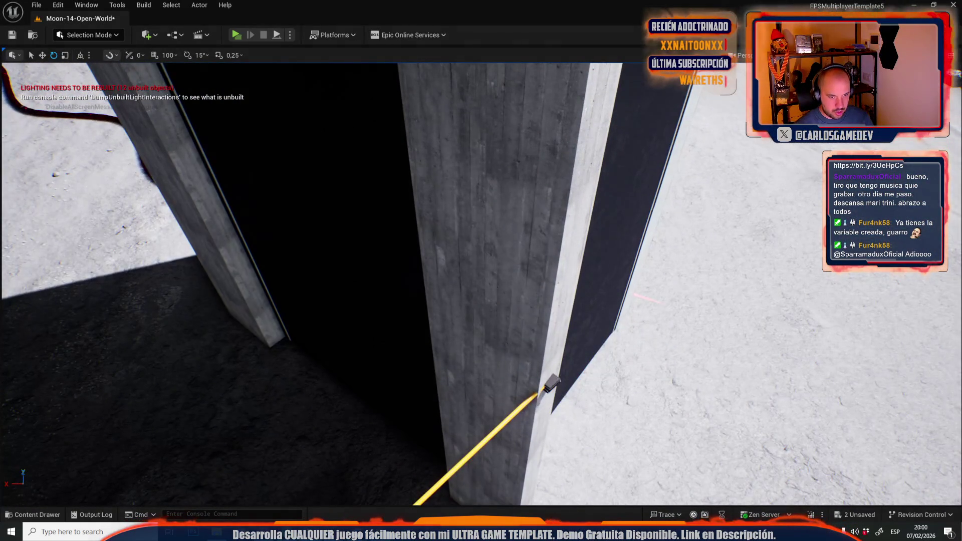
left_click(528, 402)
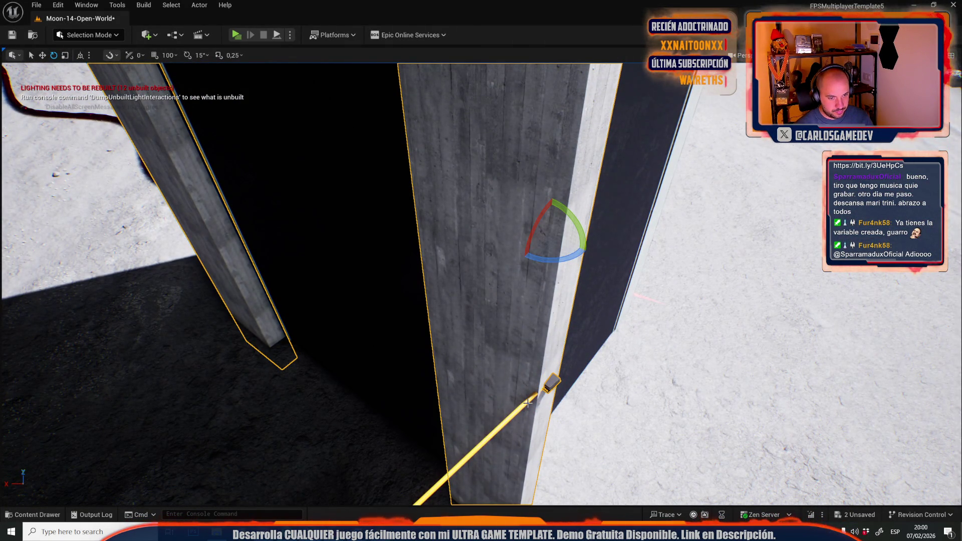
left_click(550, 388)
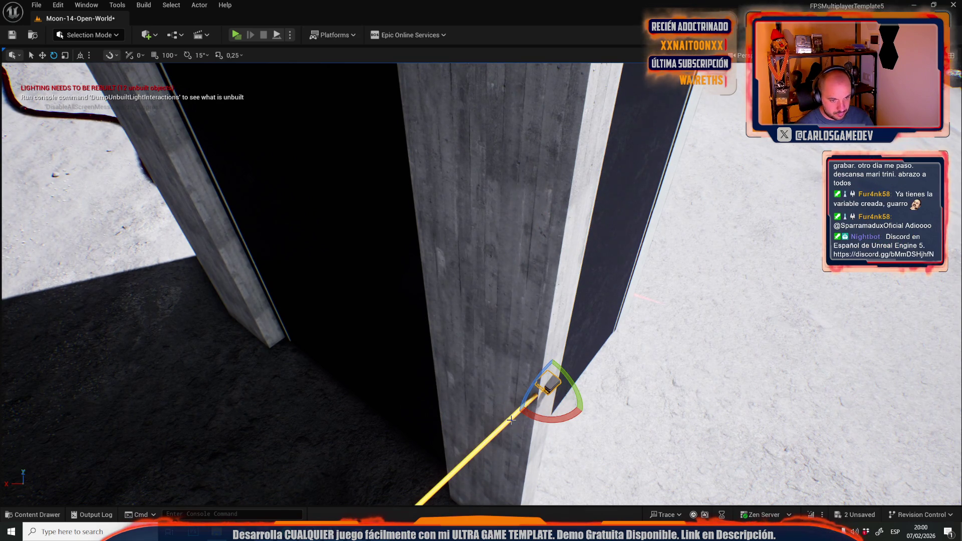
key("Delete")
key("ctrl+z")
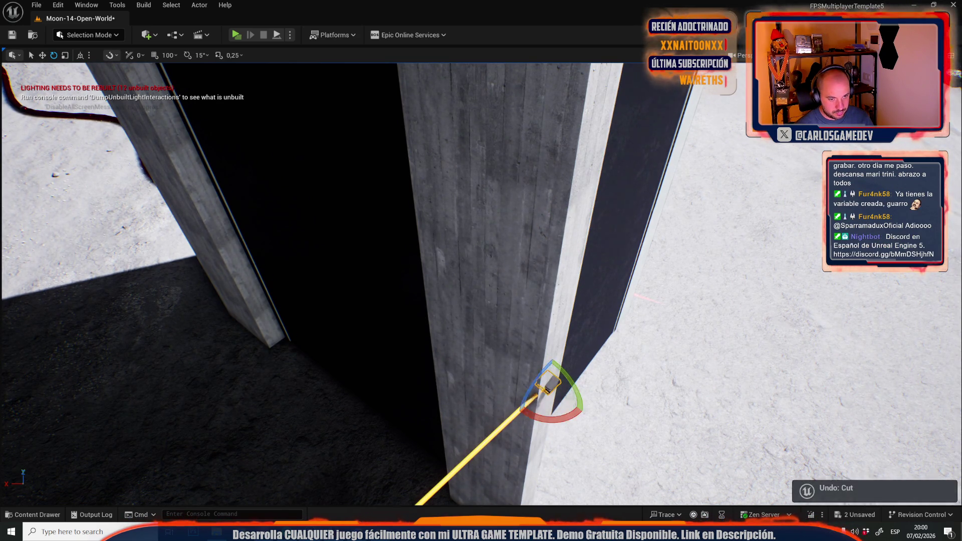
key("Delete")
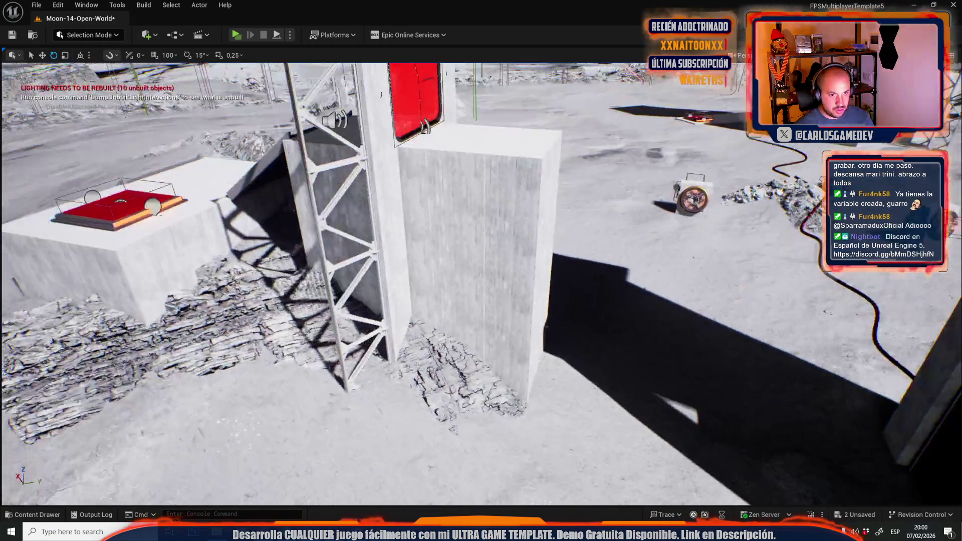
mouse_move(405, 227)
left_mouse_down()
mouse_move(405, 211)
mouse_move(405, 226)
left_mouse_up()
Undo the cable removal and select the red door panel.
key("ctrl+z")
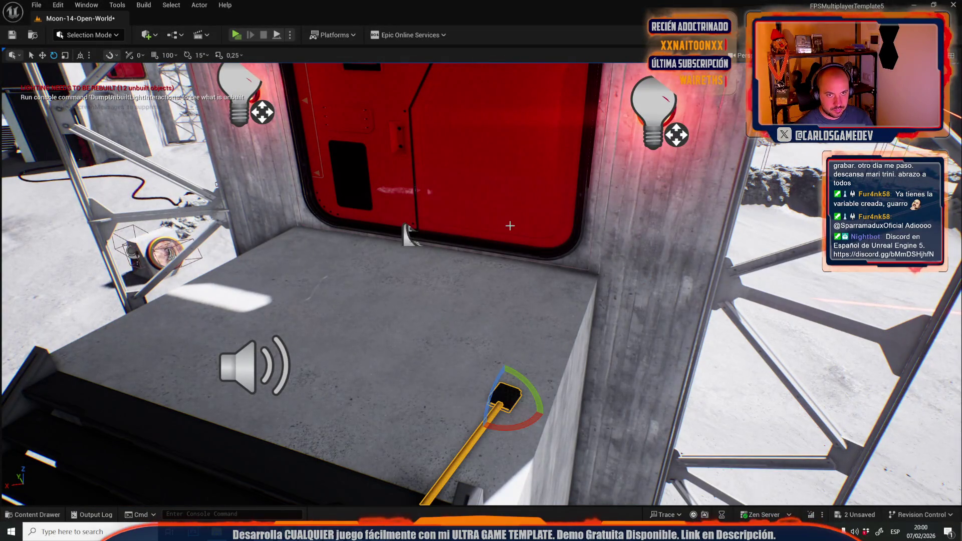
left_click(510, 226)
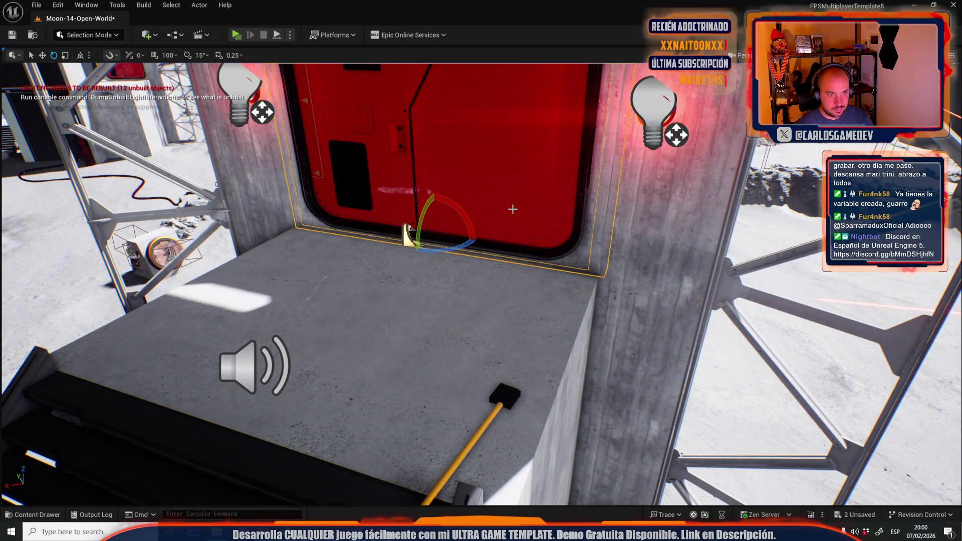
left_click(533, 168)
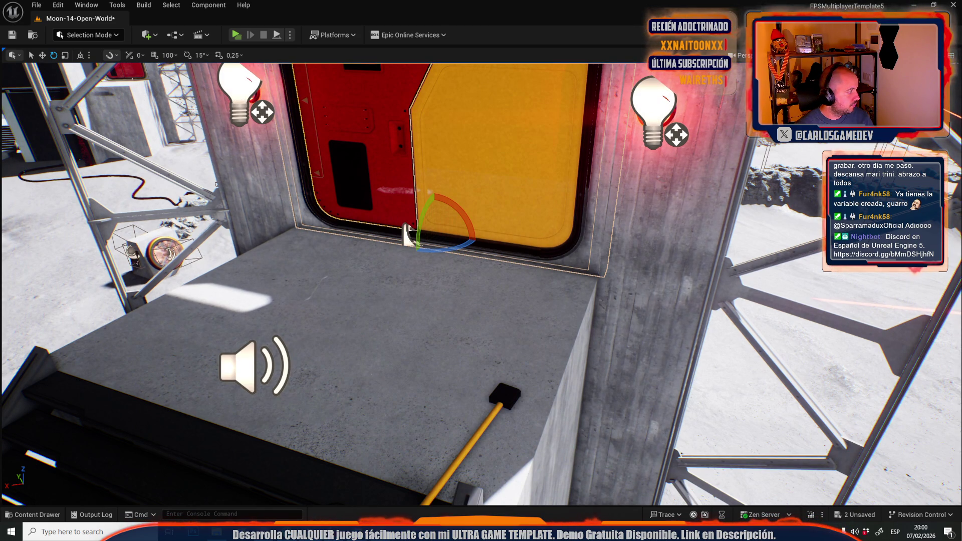
mouse_move(559, 243)
left_mouse_down()
mouse_move(497, 249)
mouse_move(419, 303)
mouse_move(434, 255)
left_mouse_up()
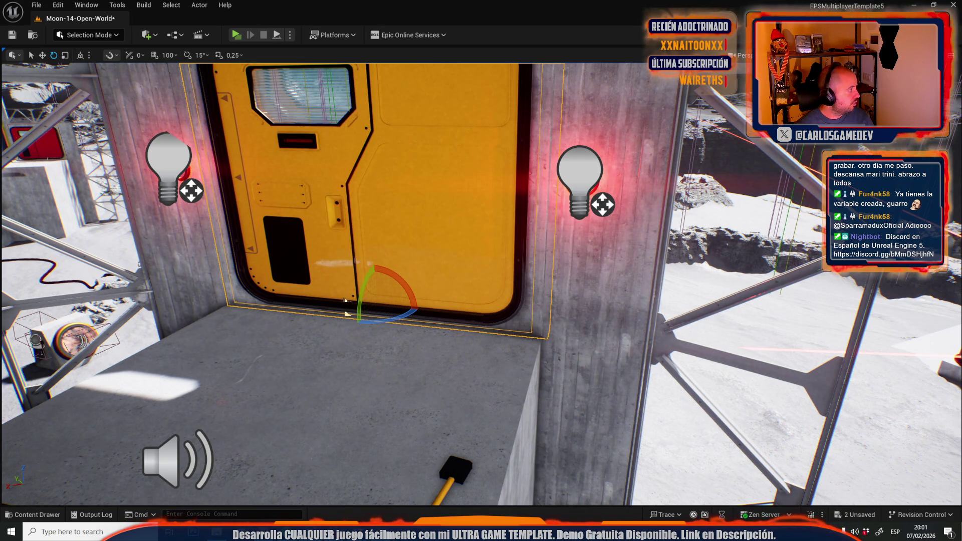
left_click_drag(170, 327, 170, 327)
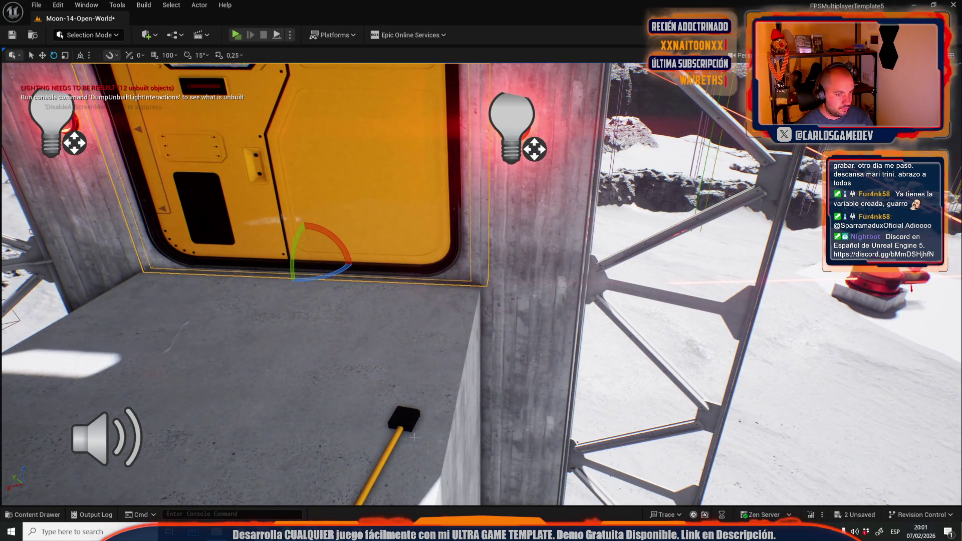
Frame the yellow-handled hammer on the platform and rotate it slightly.
left_click(404, 419)
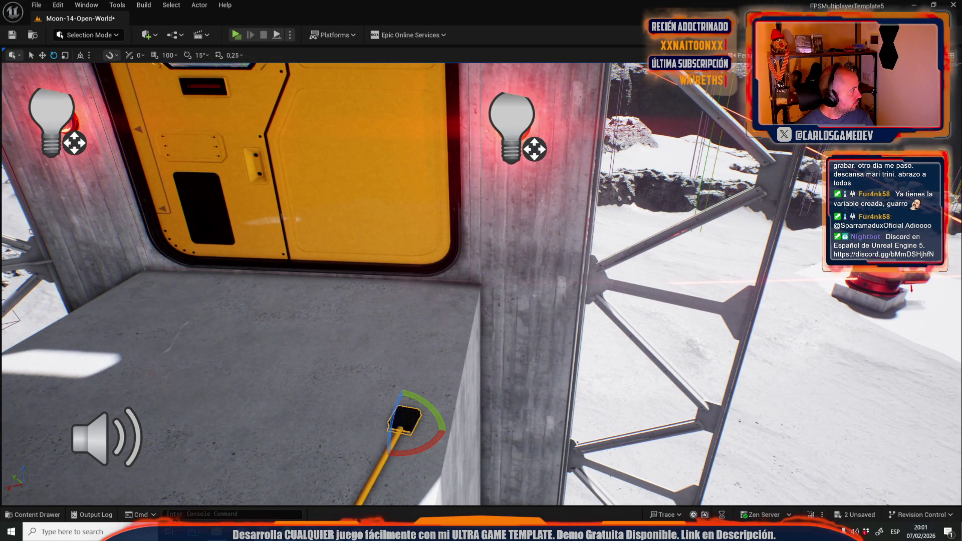
key("f")
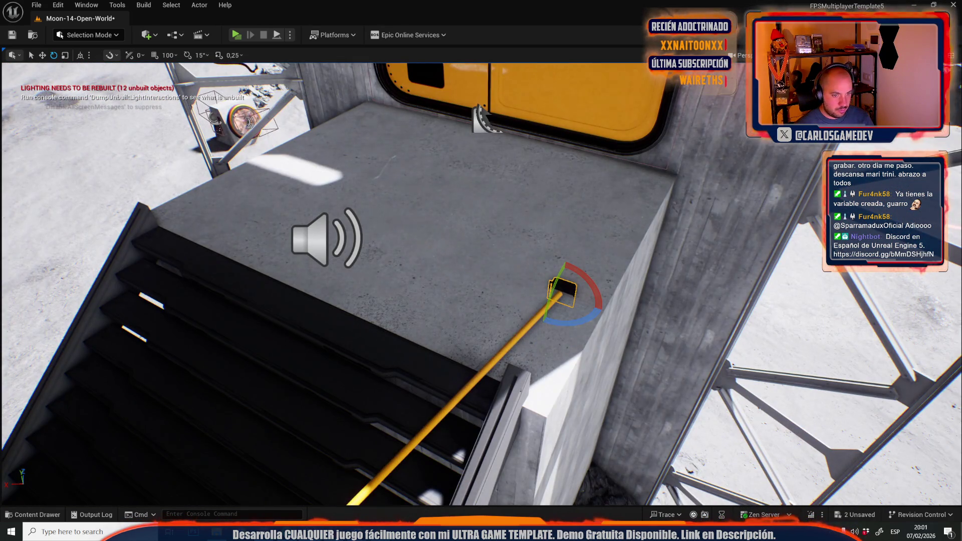
left_click_drag(596, 291, 594, 300)
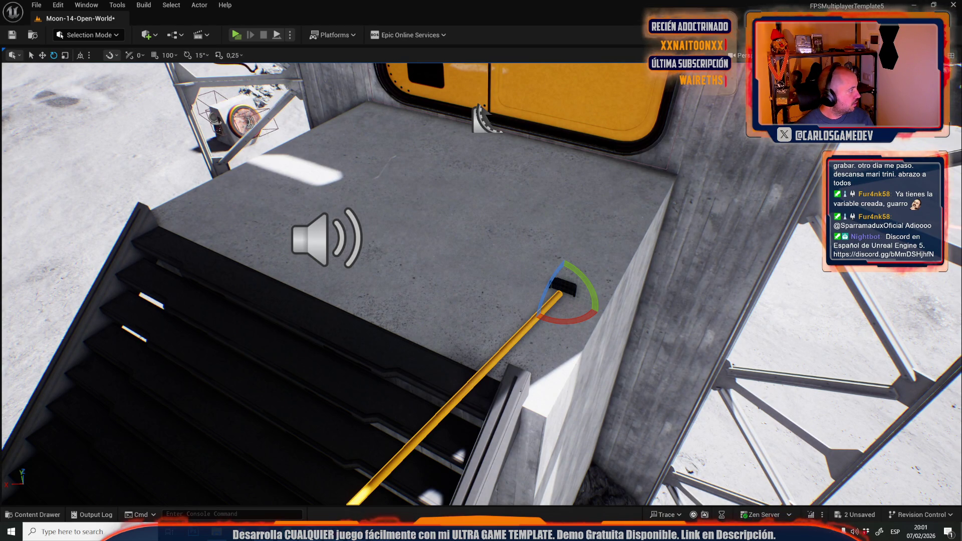
mouse_move(593, 300)
left_mouse_down()
mouse_move(481, 330)
mouse_move(473, 273)
mouse_move(451, 300)
mouse_move(476, 273)
mouse_move(496, 321)
mouse_move(474, 281)
mouse_move(478, 256)
mouse_move(471, 281)
mouse_move(479, 250)
left_mouse_up()
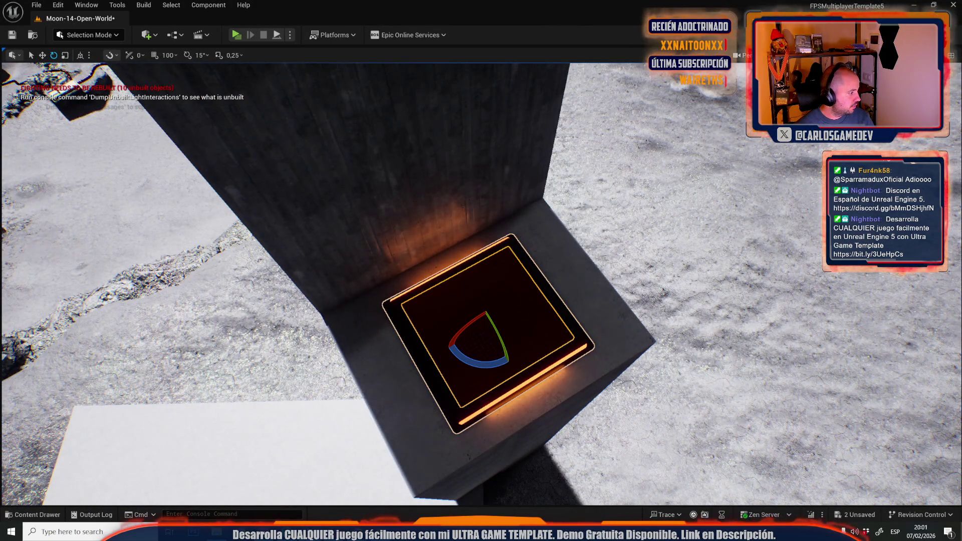
Inspect the red door's right-hand panel and the red hatch on the slab.
scroll(344, 290, "down", 3)
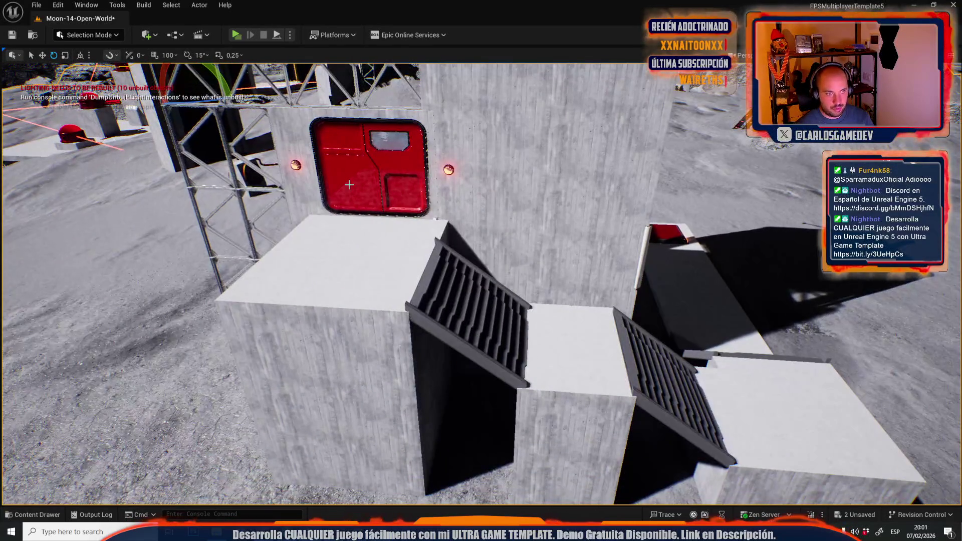
left_click(349, 185)
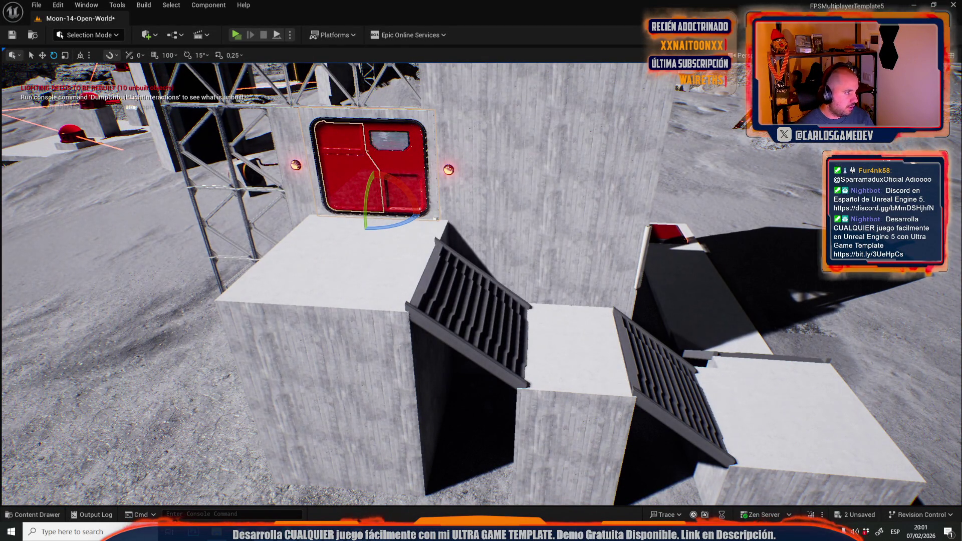
left_click(406, 162)
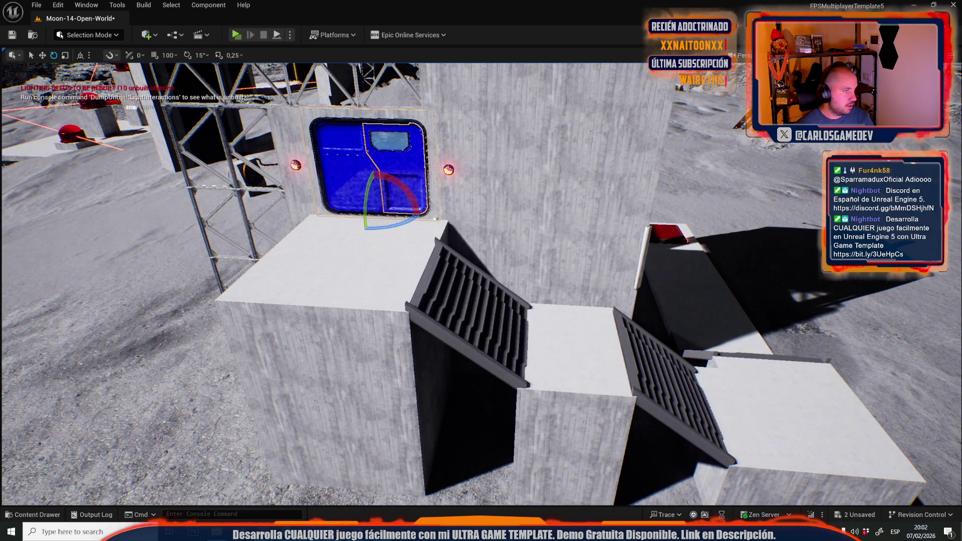
key("f")
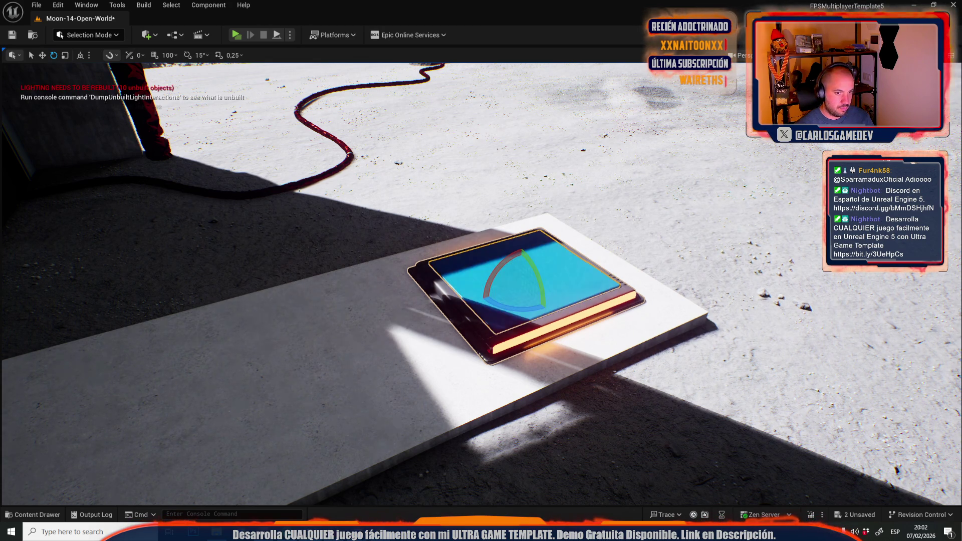
scroll(481, 280, "down", 3)
mouse_move(481, 280)
left_mouse_down()
mouse_move(551, 273)
mouse_move(565, 302)
left_mouse_up()
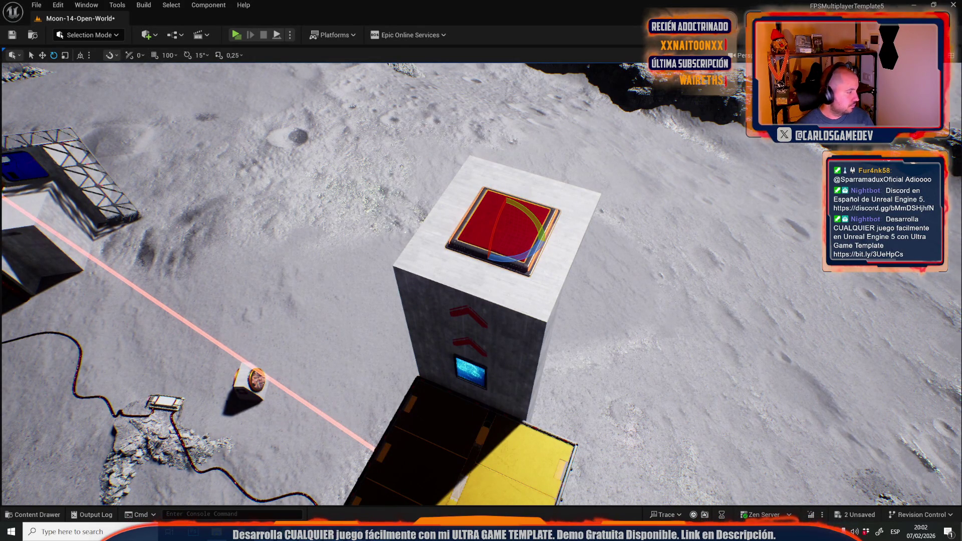
left_click_drag(298, 181, 298, 180)
Select all the red-cable note text in Sublime Text, then choose File > Open Level.
key("alt+Tab")
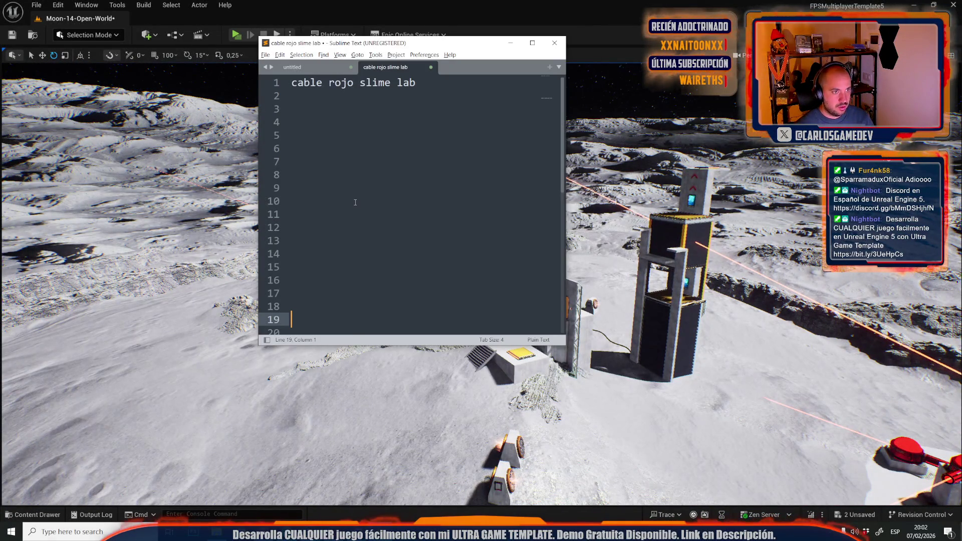
left_click(405, 179)
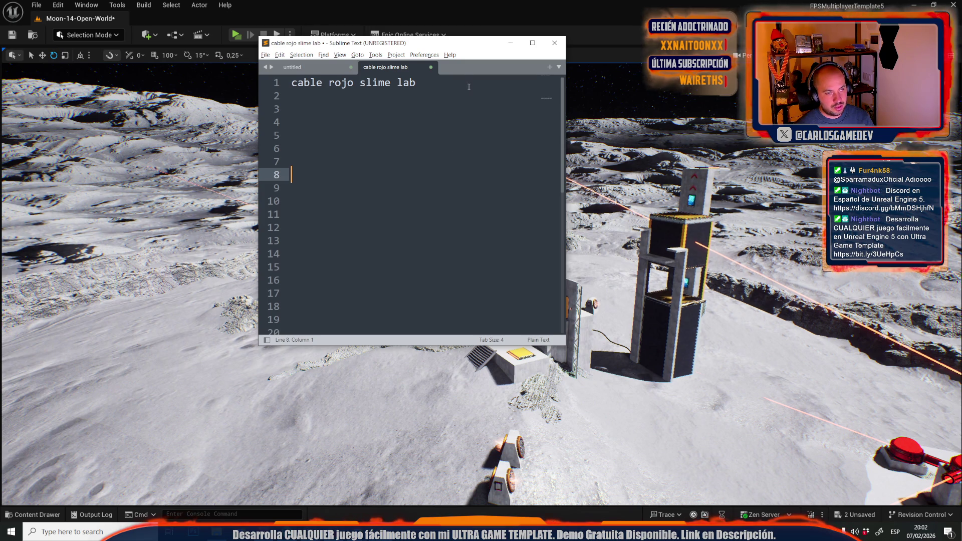
key("ctrl+a")
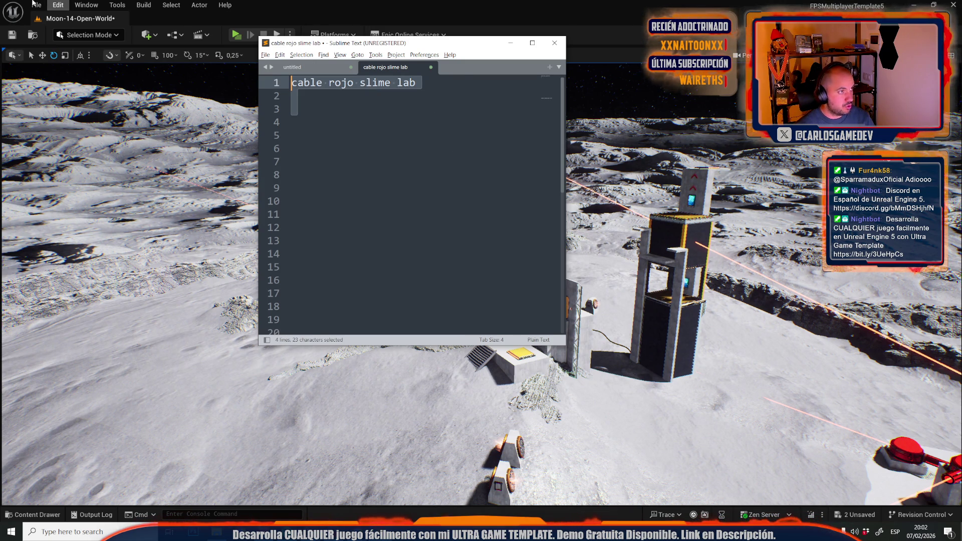
left_click(36, 5)
left_click(66, 53)
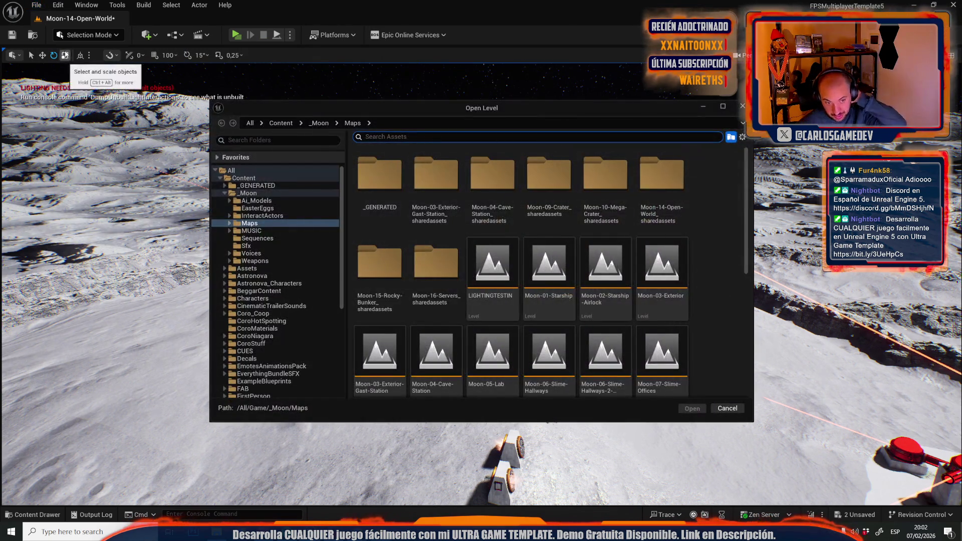
Open Moon-05-Lab after saving the changed open-world map, then look around the lab.
left_click(481, 344)
double_click(481, 343)
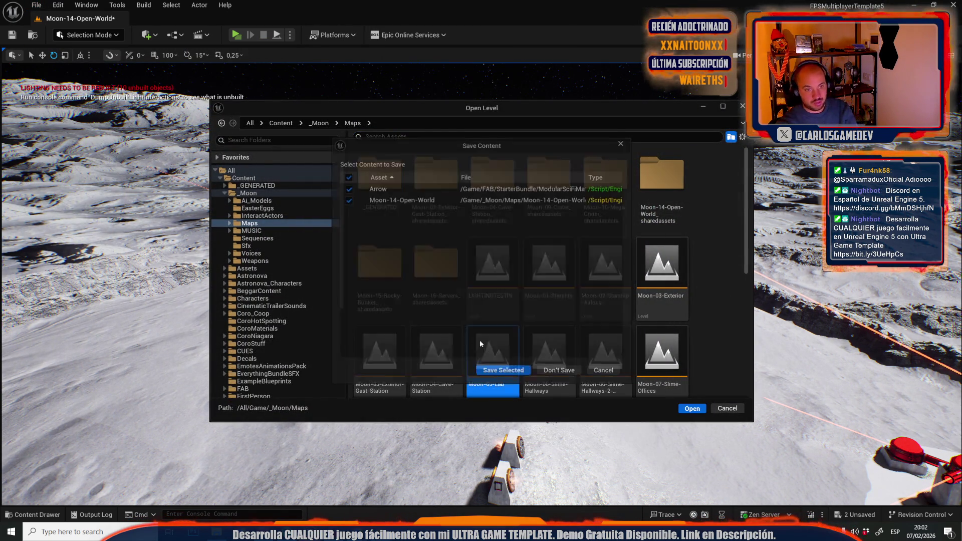
left_click(513, 372)
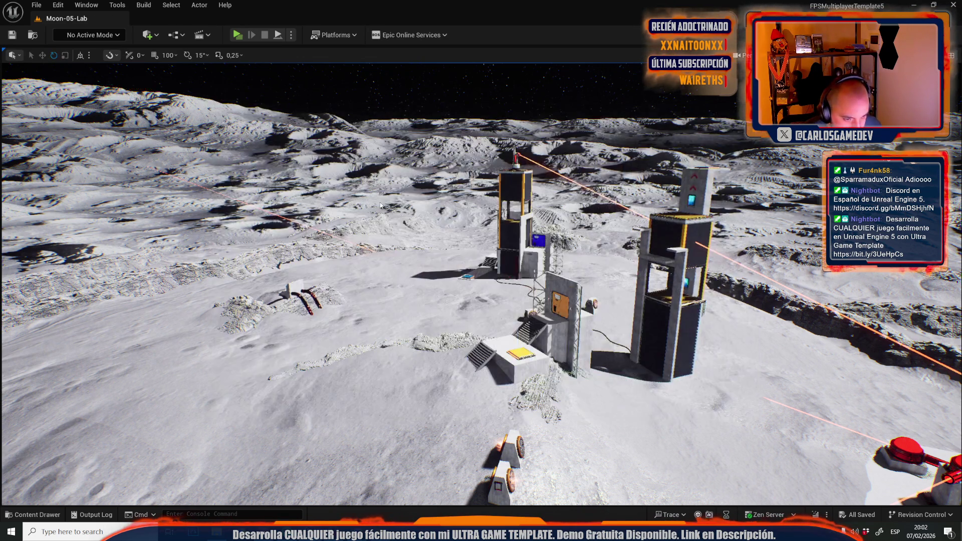
mouse_move(380, 206)
left_mouse_down()
mouse_move(470, 215)
mouse_move(441, 221)
left_mouse_up()
mouse_move(602, 225)
left_mouse_down()
mouse_move(615, 230)
mouse_move(615, 264)
mouse_move(451, 251)
mouse_move(731, 331)
mouse_move(809, 247)
mouse_move(782, 231)
mouse_move(756, 163)
mouse_move(747, 175)
left_mouse_up()
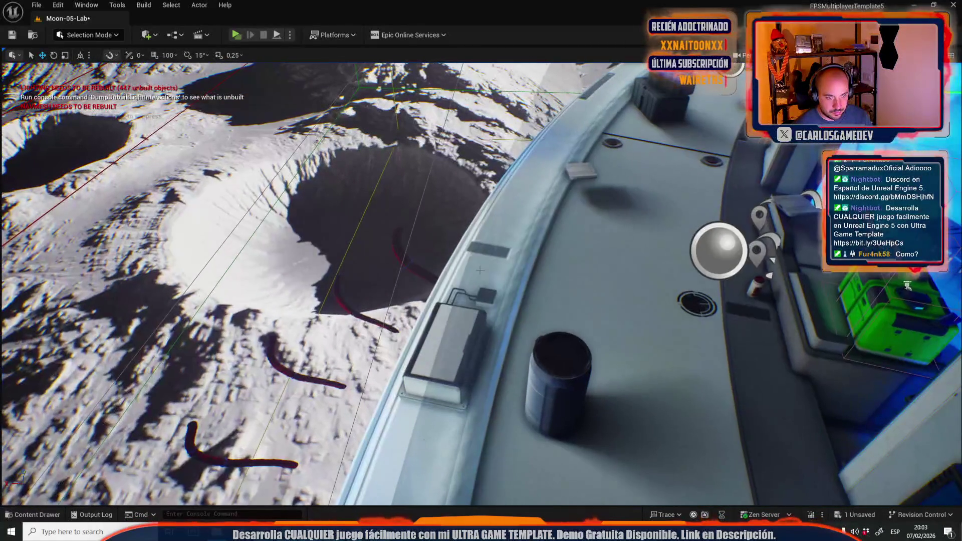
left_click(445, 278)
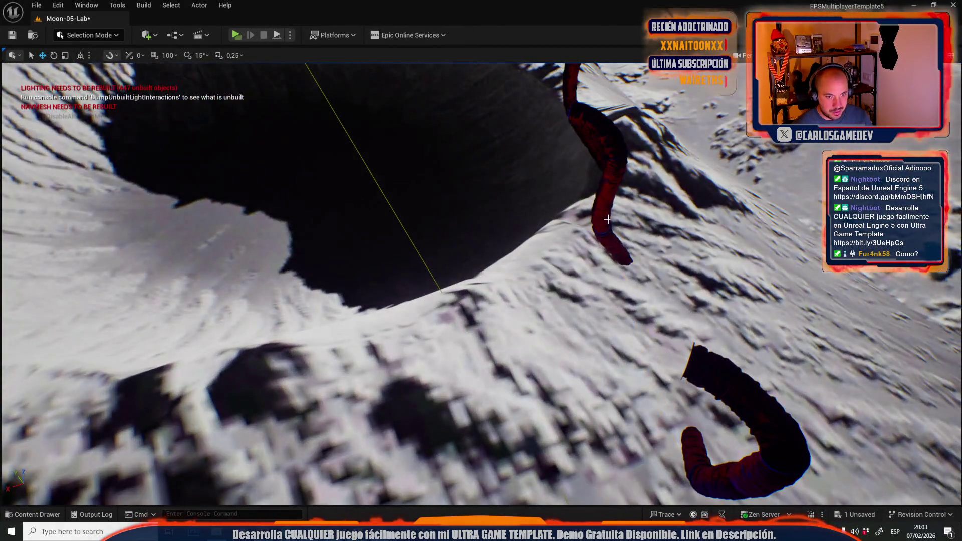
left_click(608, 219)
key("f")
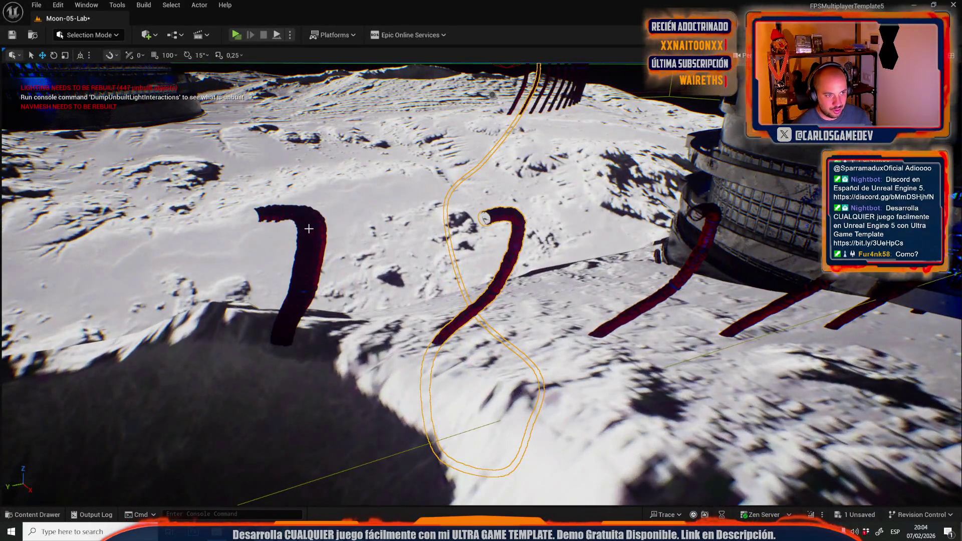
left_click(308, 229, "ctrl")
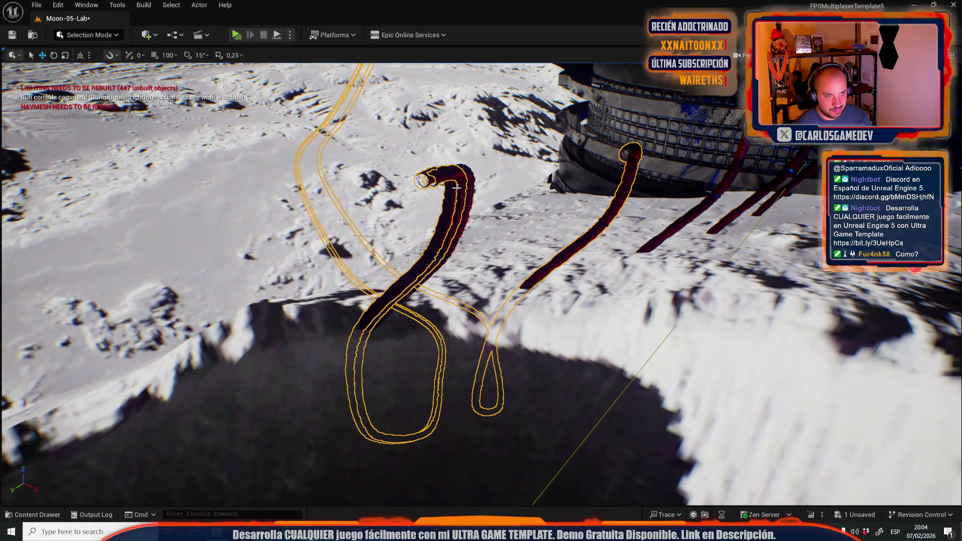
left_click(701, 205, "ctrl")
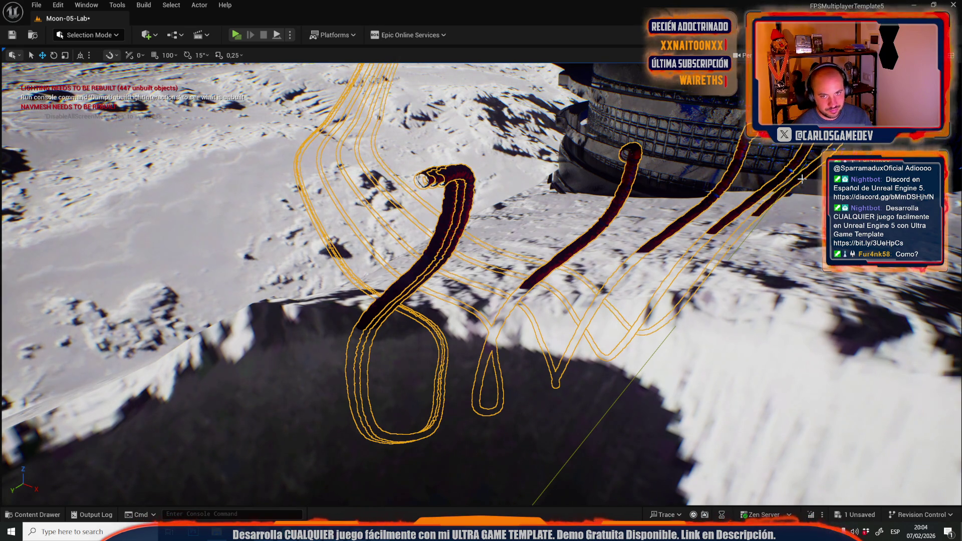
key("f")
mouse_move(753, 214)
left_mouse_down()
mouse_move(741, 251)
mouse_move(722, 228)
left_mouse_up()
mouse_move(419, 270)
left_mouse_down()
mouse_move(419, 251)
mouse_move(396, 225)
mouse_move(420, 270)
left_mouse_up()
left_click(420, 270)
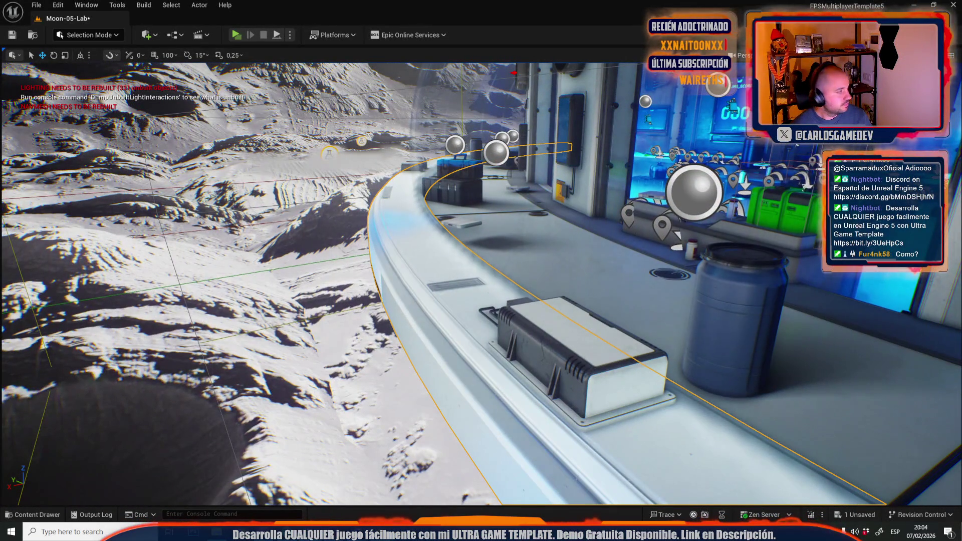
left_click(329, 154)
key("f")
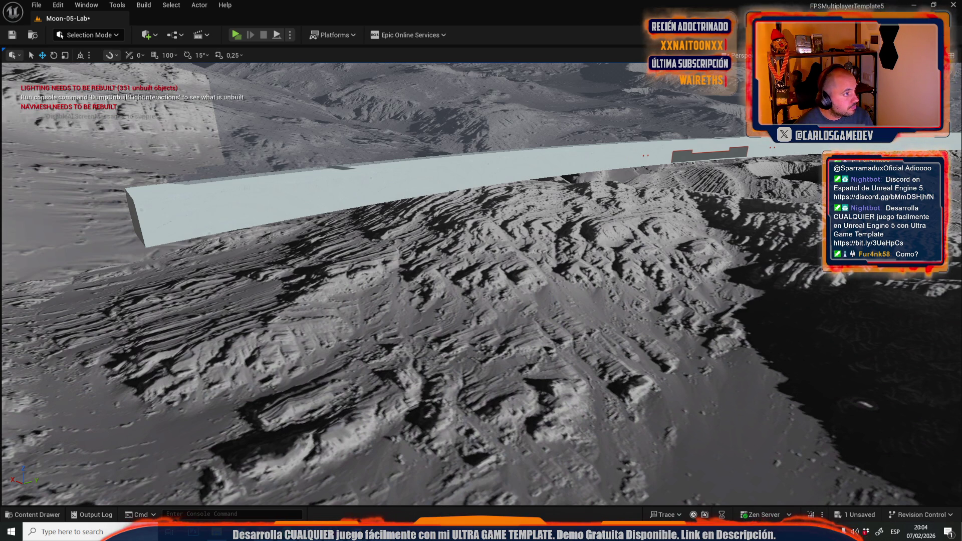
Place the round doorway mesh on the strip and move the small decal along Z.
left_click_drag(0, 185, 244, 186)
left_click_drag(249, 219, 206, 211)
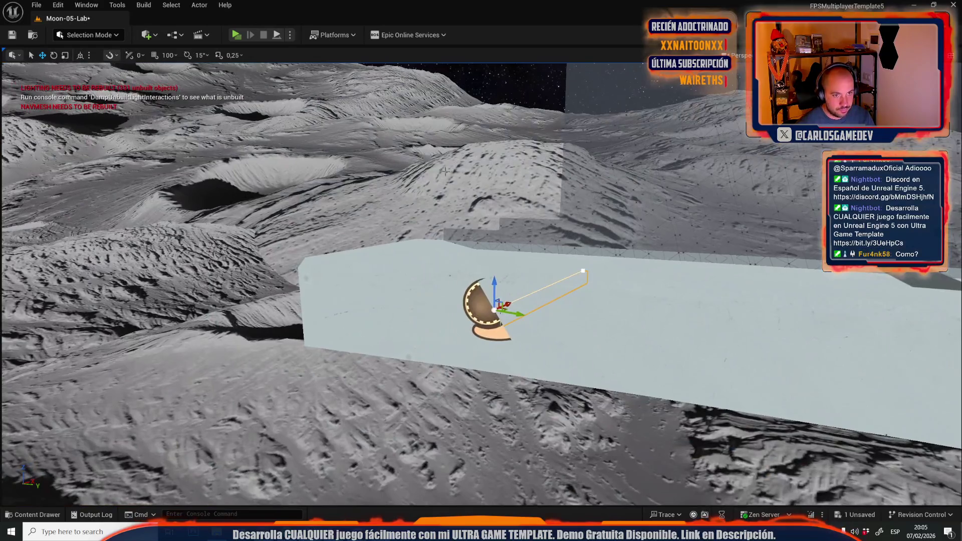
left_click(512, 292)
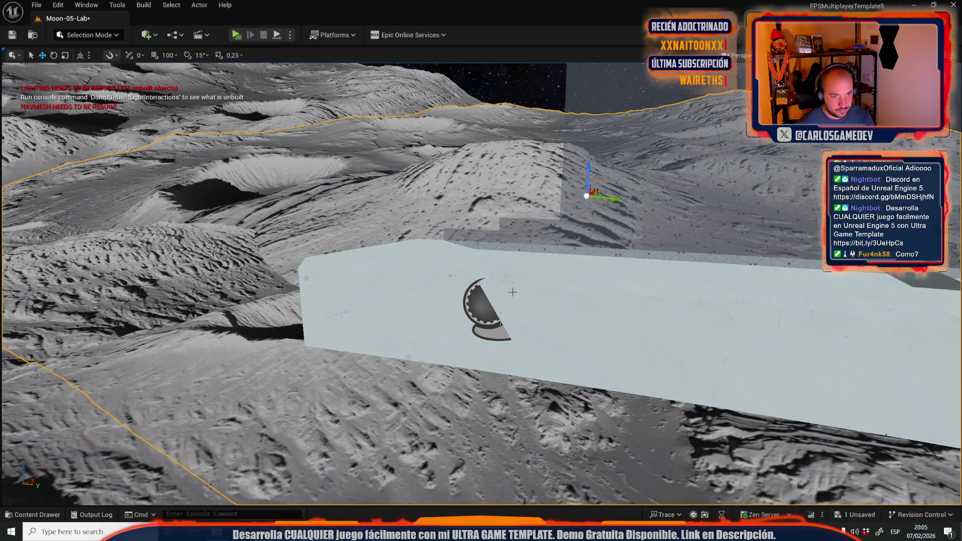
left_click(488, 311)
mouse_move(495, 290)
left_mouse_down()
mouse_move(494, 217)
mouse_move(494, 247)
mouse_move(494, 232)
left_mouse_up()
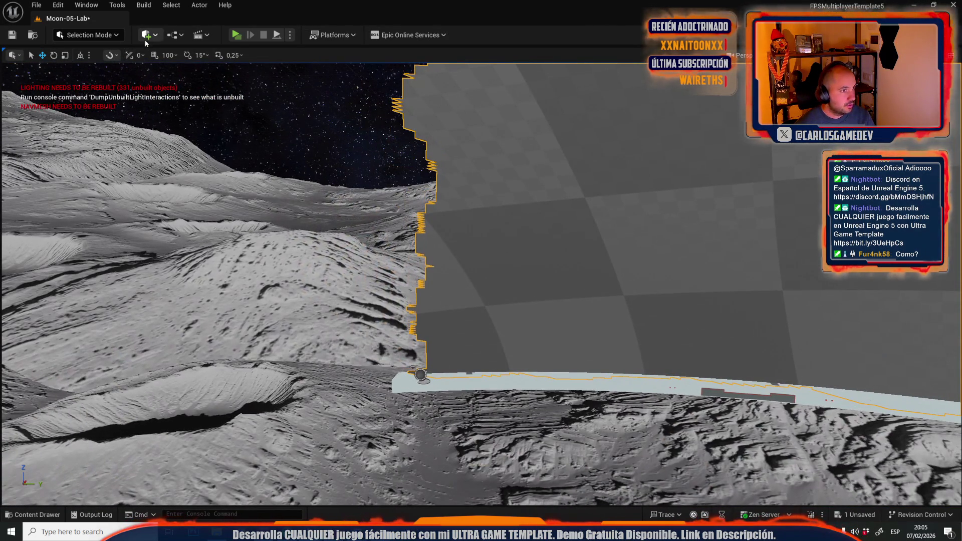
Delete the checkered wall from the strip.
left_click(147, 35)
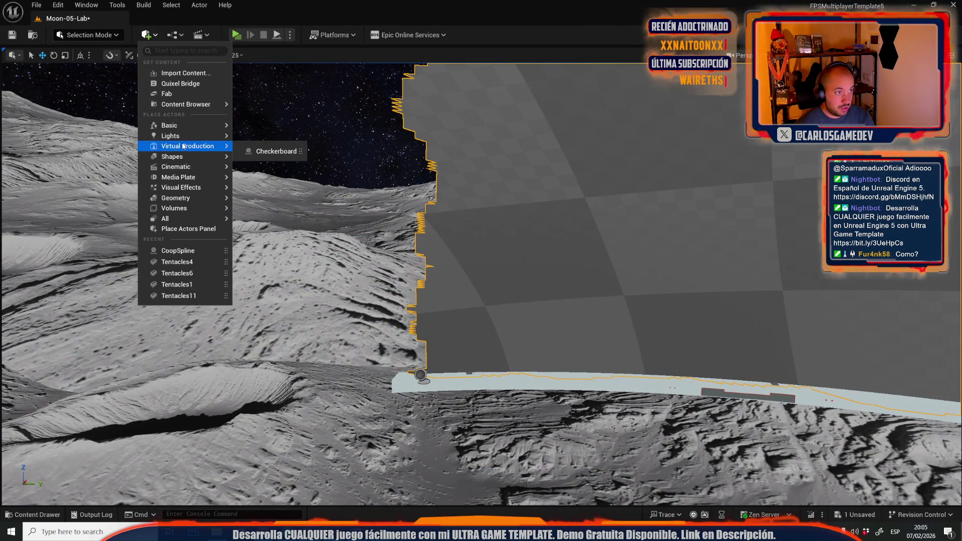
mouse_move(175, 139)
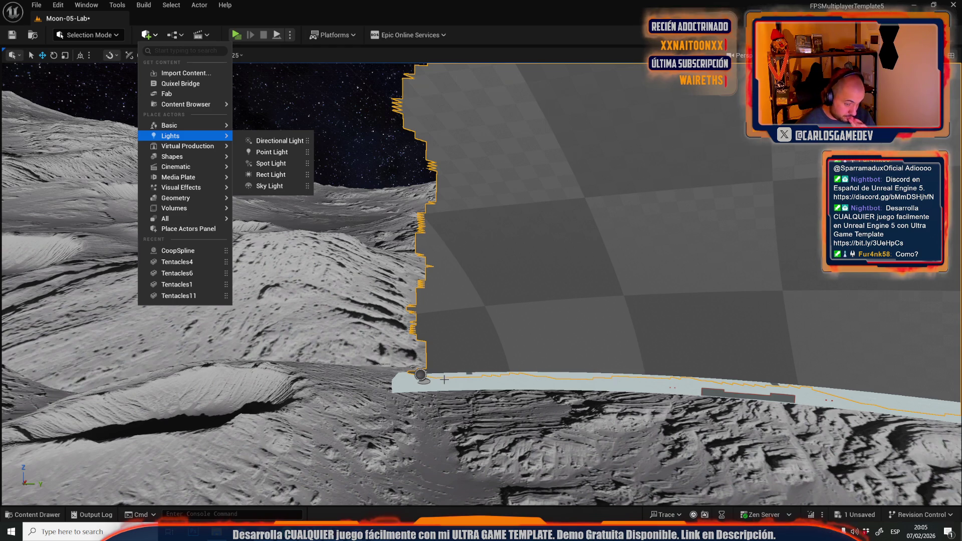
left_click(425, 373)
left_click(421, 374)
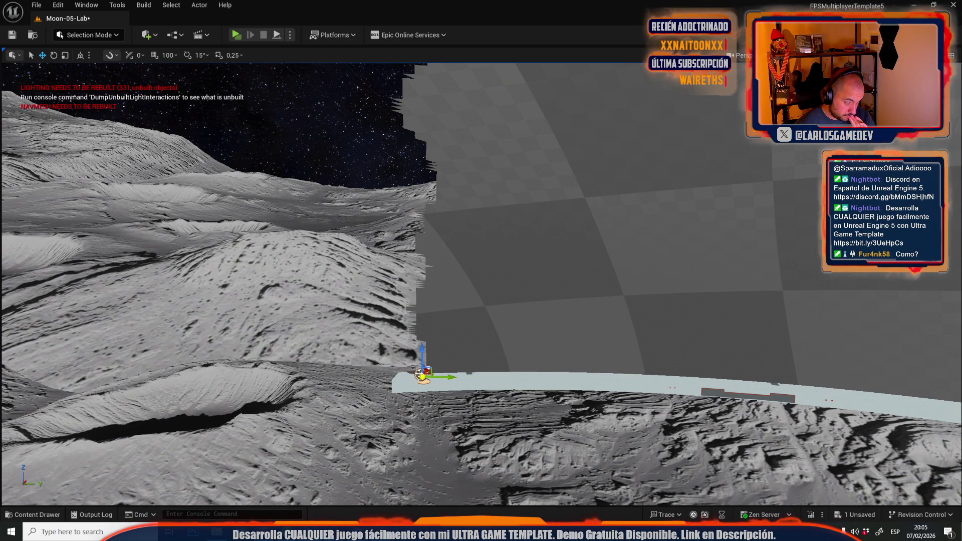
left_click(448, 283)
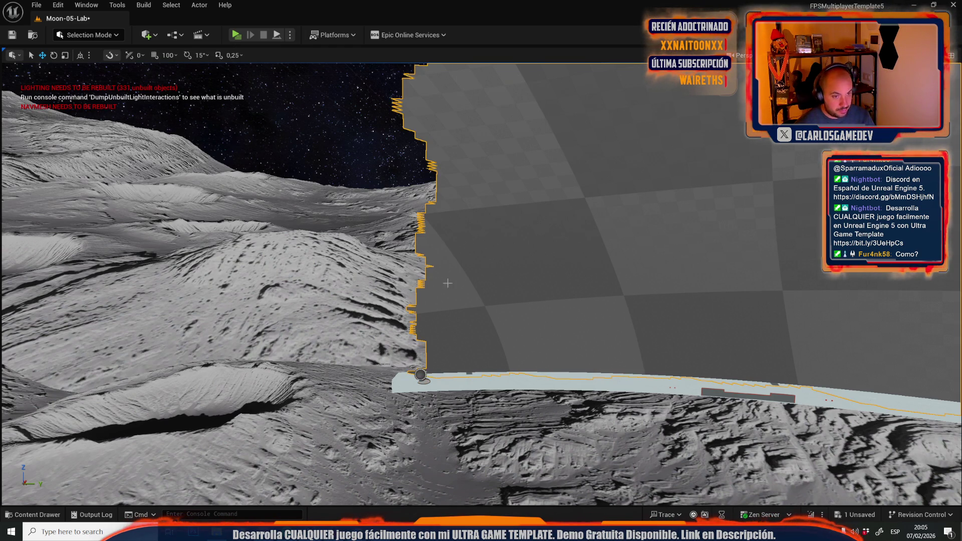
key("Delete")
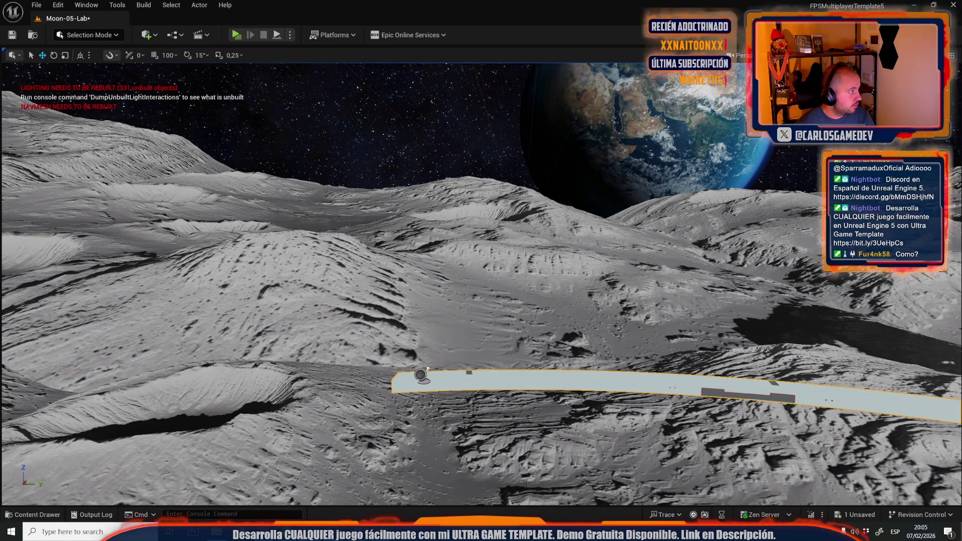
Find and select the small pole object beneath the curved strip.
mouse_move(428, 252)
left_mouse_down()
mouse_move(429, 271)
mouse_move(401, 261)
mouse_move(411, 368)
mouse_move(391, 381)
mouse_move(381, 371)
mouse_move(404, 334)
mouse_move(496, 247)
left_mouse_up()
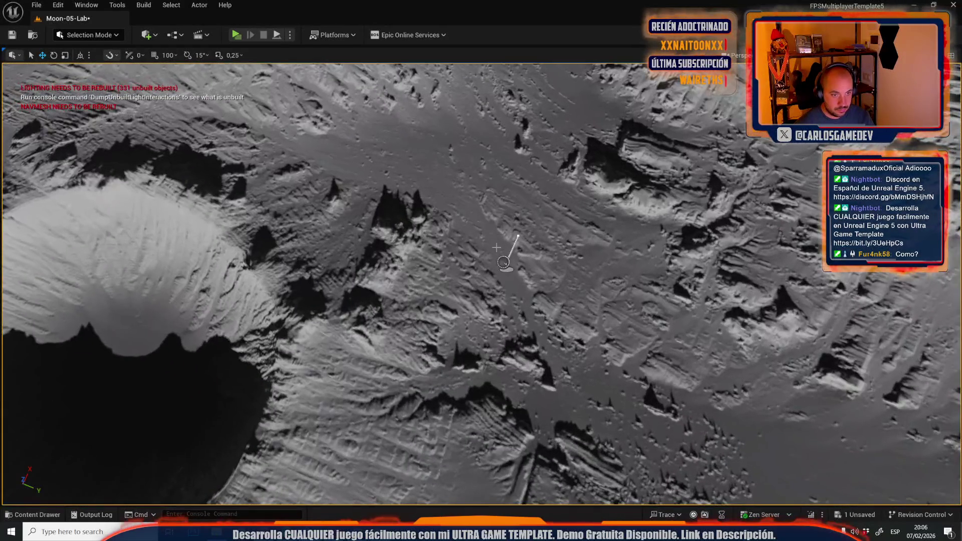
left_click(502, 265)
mouse_move(243, 240)
left_mouse_down()
mouse_move(242, 193)
mouse_move(216, 228)
left_mouse_up()
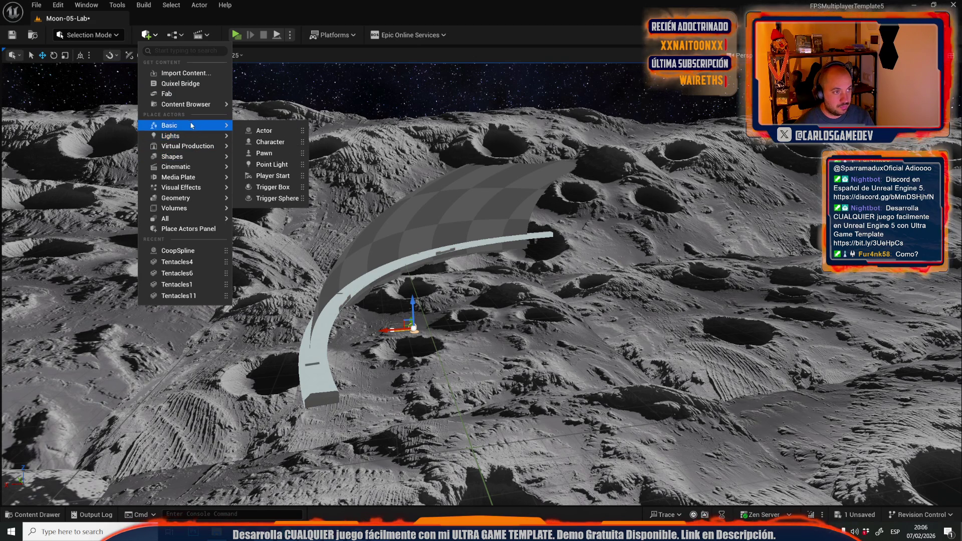
Place a cube from Quick Add > Shapes and frame it in the view.
mouse_move(179, 203)
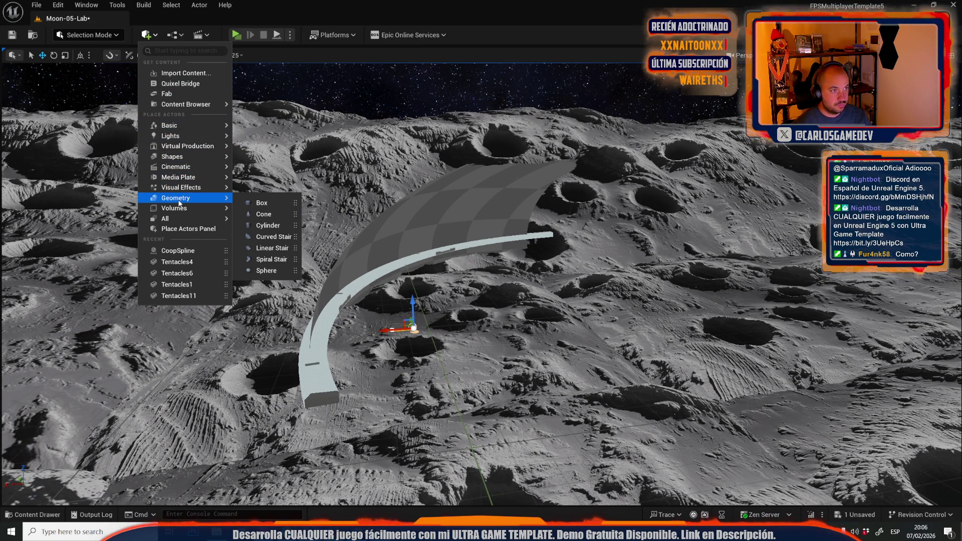
mouse_move(182, 163)
left_click(240, 159)
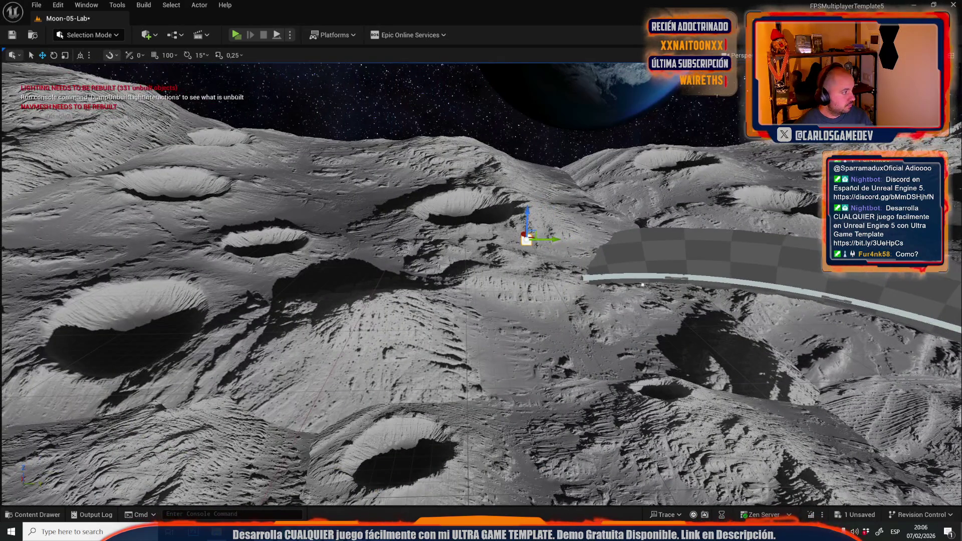
key("r")
key("f")
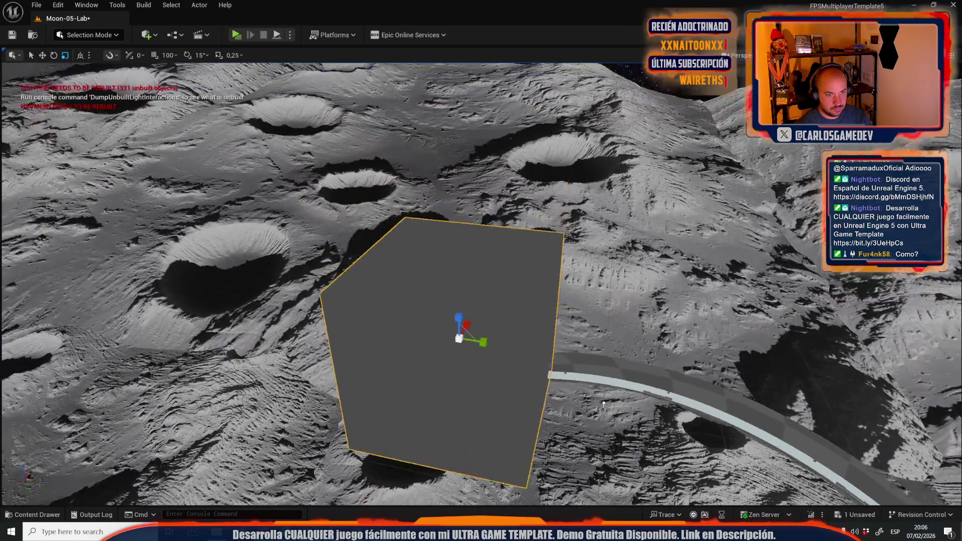
mouse_move(481, 270)
left_mouse_down()
mouse_move(631, 331)
mouse_move(629, 354)
mouse_move(629, 306)
mouse_move(619, 323)
left_mouse_up()
key("e")
left_click_drag(170, 303, 196, 261)
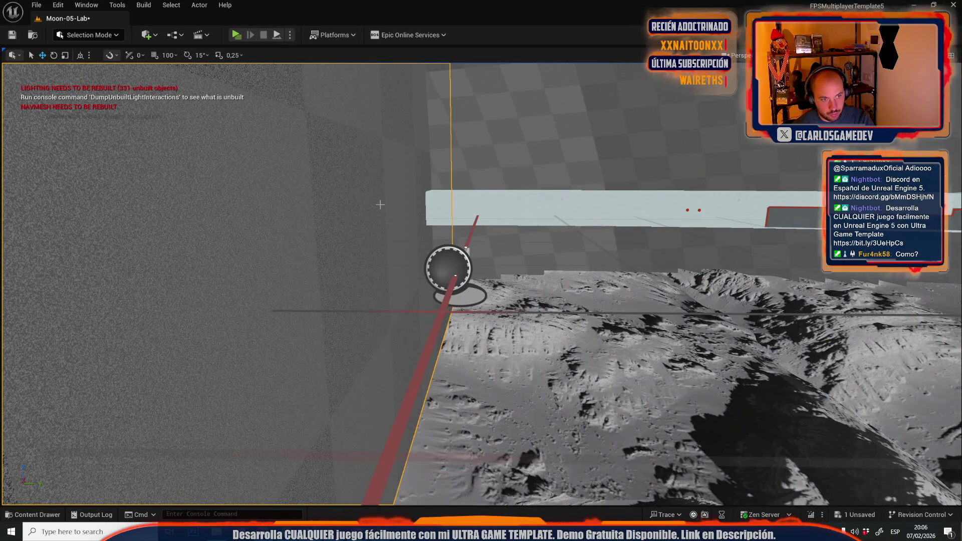
Rotate the pole object so its beam lies flat, then slide it along the strip to the wall.
left_click(448, 269)
mouse_move(448, 269)
left_mouse_down()
mouse_move(449, 281)
mouse_move(394, 289)
left_mouse_up()
key("e")
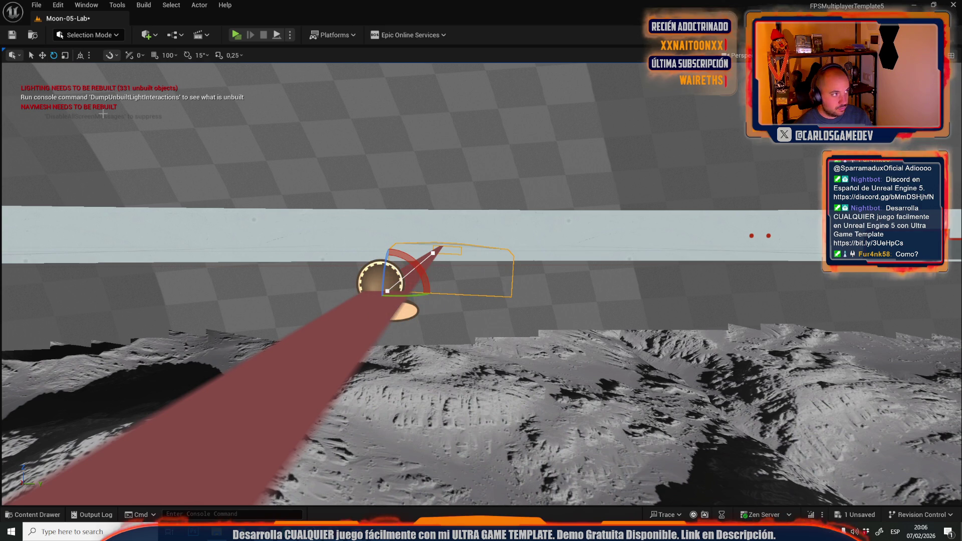
mouse_move(397, 257)
left_mouse_down()
mouse_move(381, 250)
mouse_move(401, 271)
left_mouse_up()
left_click_drag(451, 301, 501, 376)
mouse_move(481, 281)
left_mouse_down()
mouse_move(481, 251)
mouse_move(482, 279)
mouse_move(521, 250)
mouse_move(687, 339)
mouse_move(713, 316)
left_mouse_up()
key("w")
key("e")
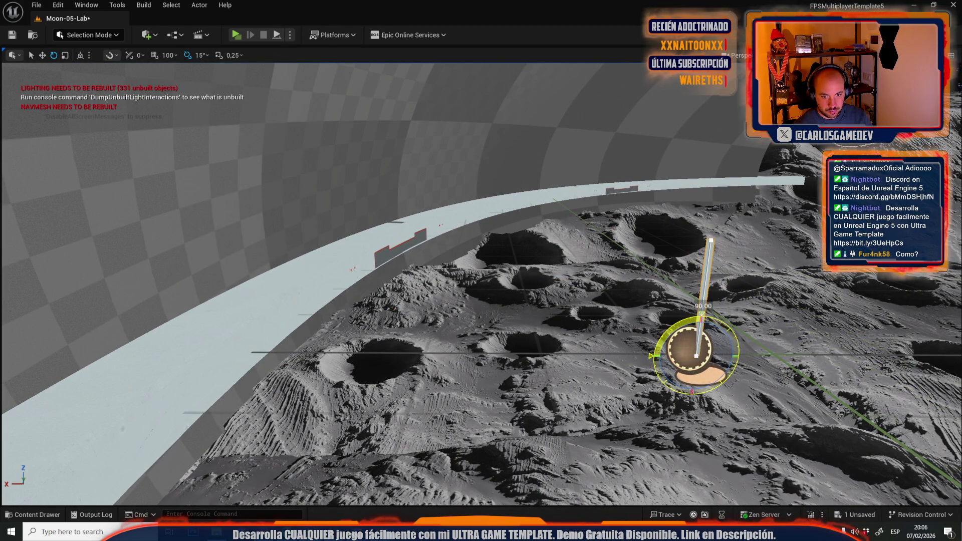
mouse_move(721, 358)
left_mouse_down()
mouse_move(326, 351)
mouse_move(187, 333)
mouse_move(196, 276)
mouse_move(451, 390)
left_mouse_up()
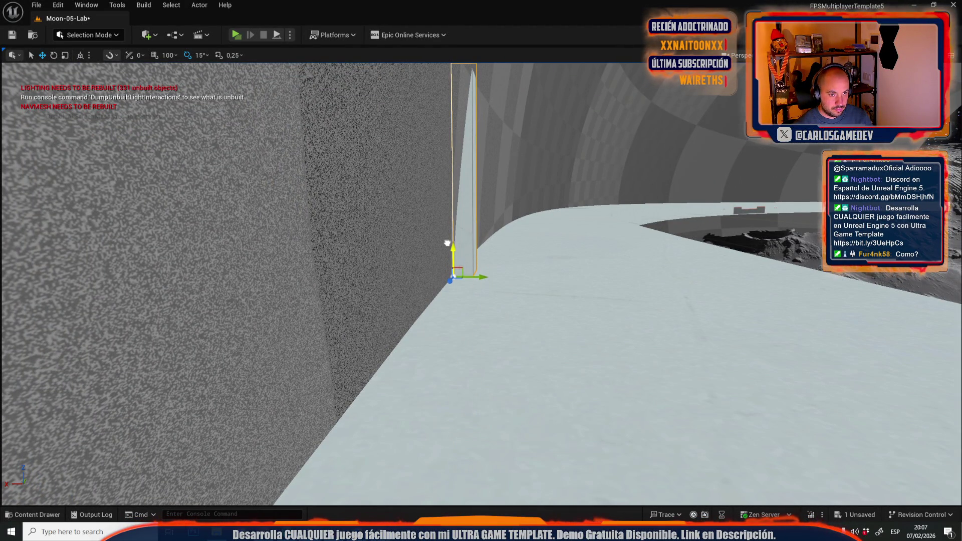
Drag the cable's end point up the checkered wall and move the selected piece down-left.
left_click_drag(442, 246, 442, 296)
left_click_drag(352, 283, 352, 314)
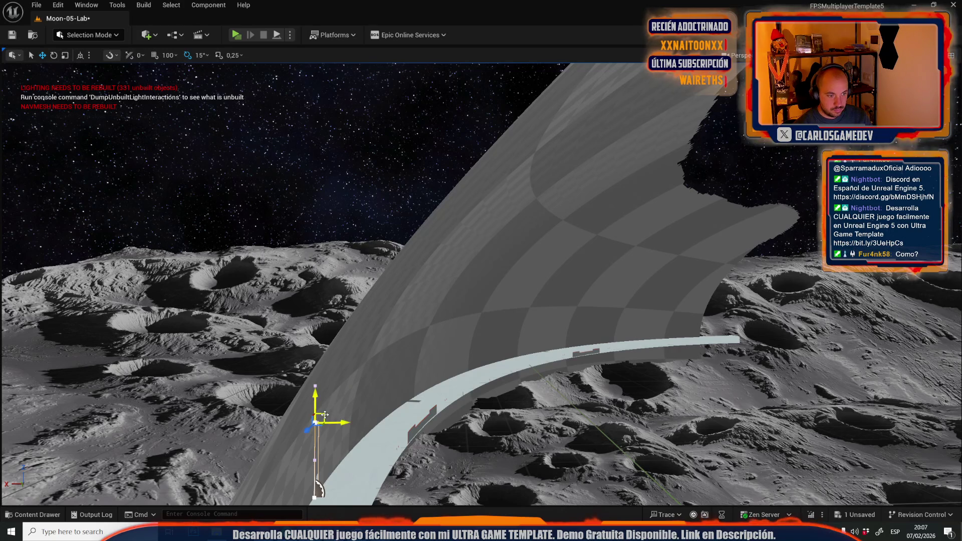
mouse_move(512, 202)
left_mouse_down()
mouse_move(698, 125)
mouse_move(708, 107)
left_mouse_up()
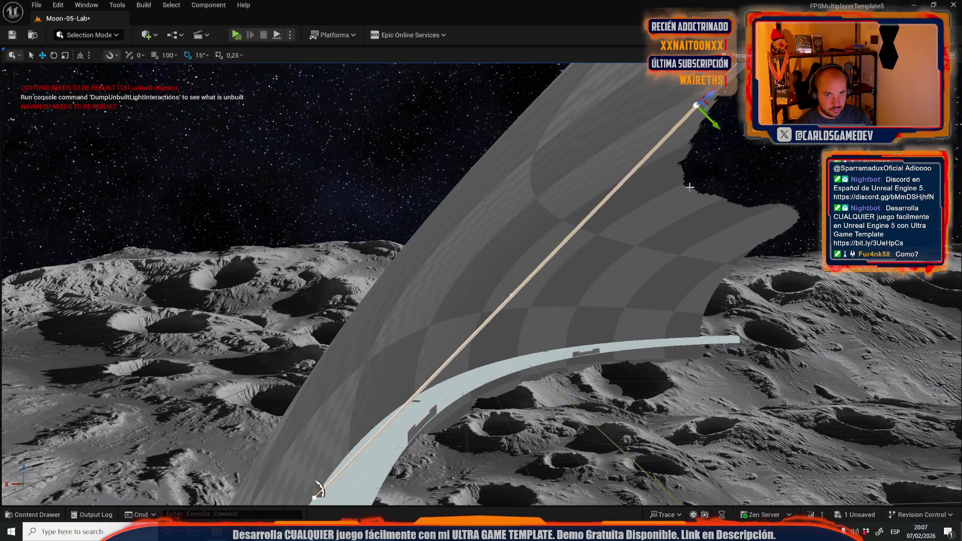
key("f")
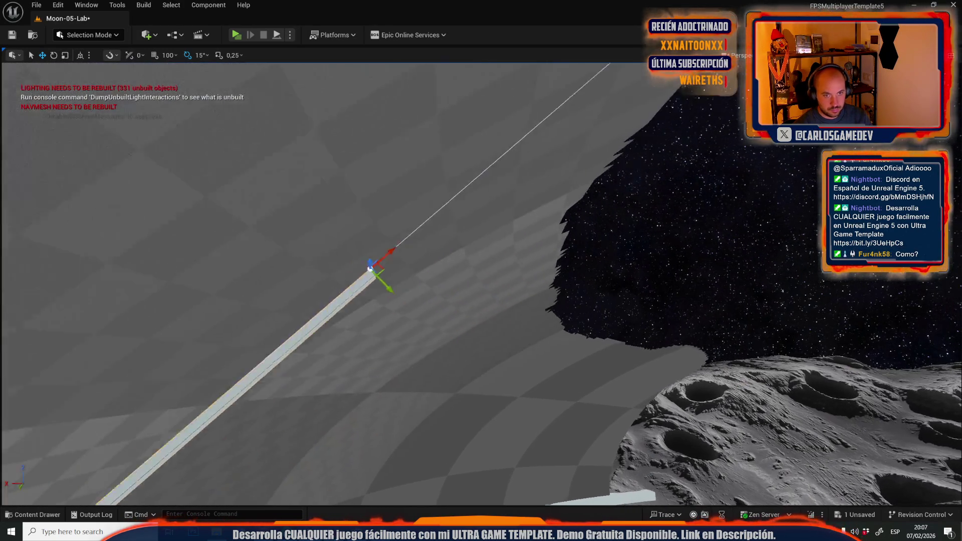
mouse_move(383, 332)
left_mouse_down()
mouse_move(383, 357)
mouse_move(383, 332)
left_mouse_up()
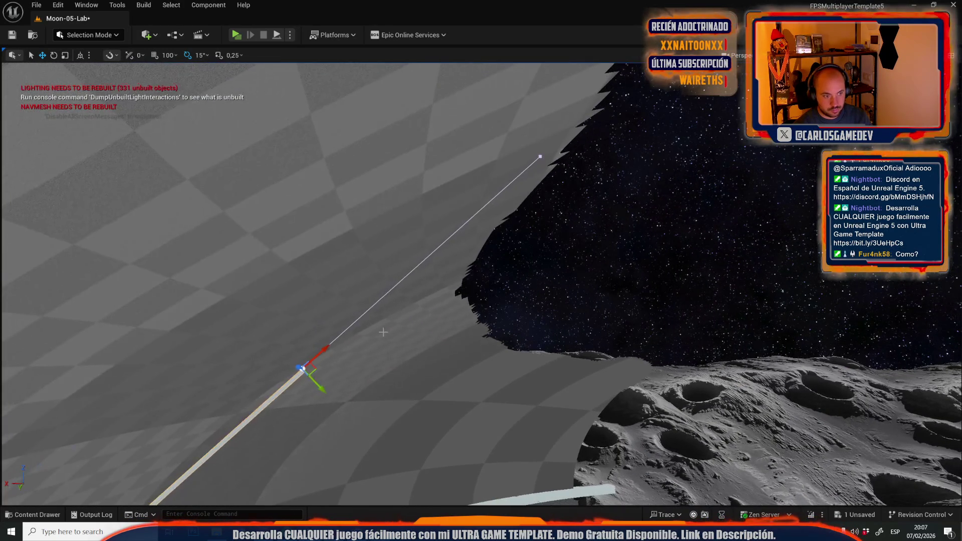
left_click_drag(507, 217, 576, 217)
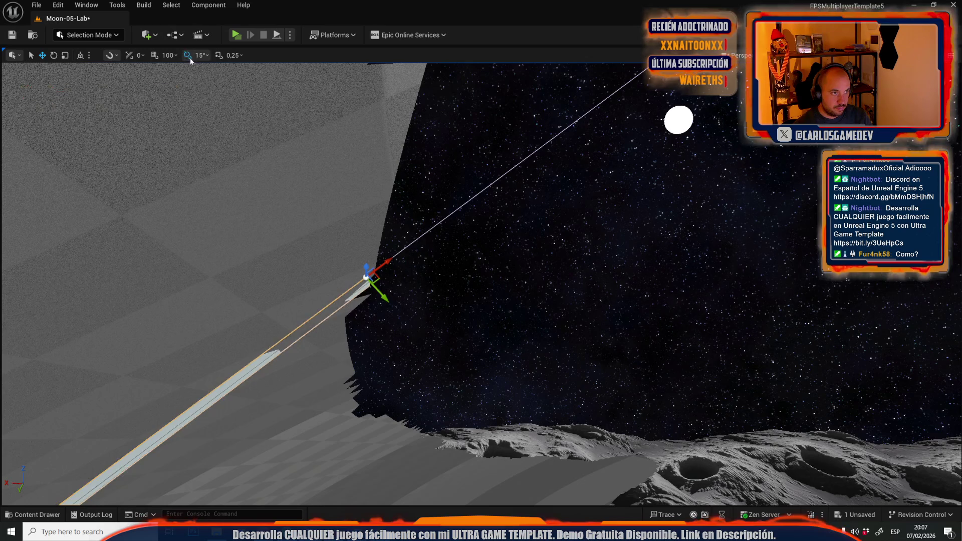
left_click_drag(401, 250, 401, 186)
mouse_move(427, 215)
left_mouse_down()
mouse_move(401, 298)
mouse_move(366, 325)
mouse_move(367, 301)
mouse_move(411, 250)
mouse_move(451, 245)
mouse_move(628, 171)
left_mouse_up()
Rotate the cable point's tangent about 41° to bend the curve, undoing a stray move.
key("e")
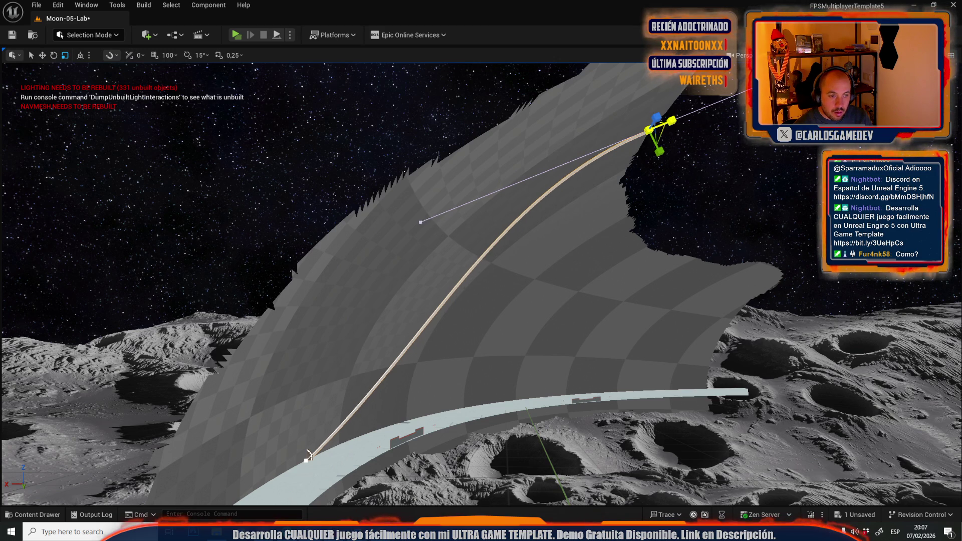
left_click_drag(421, 222, 306, 268)
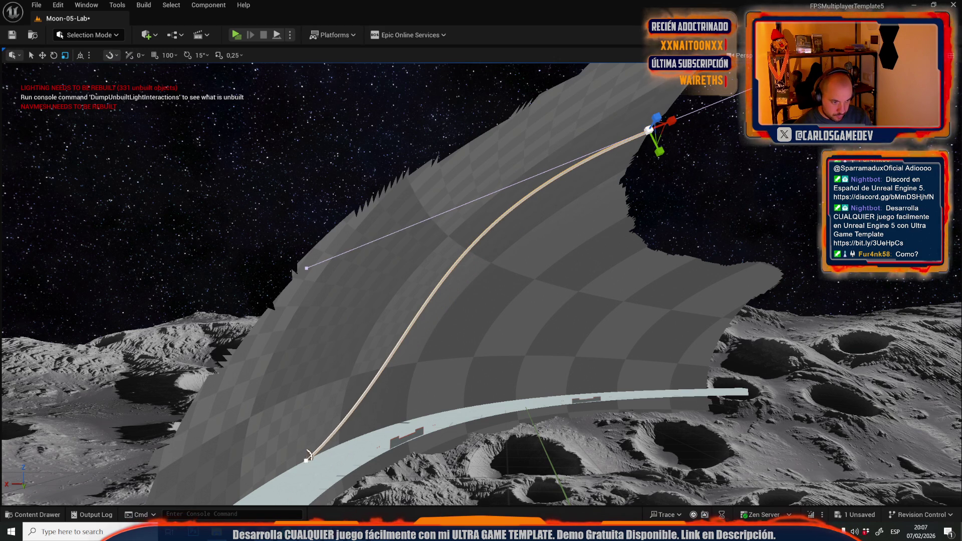
key("e")
left_click_drag(322, 441, 308, 457)
key("f")
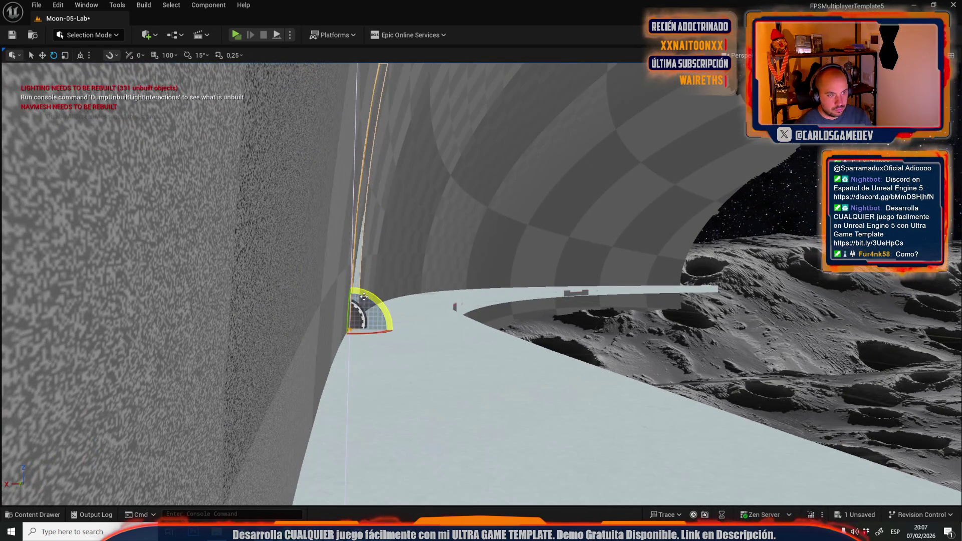
left_click_drag(379, 302, 379, 355)
key("r")
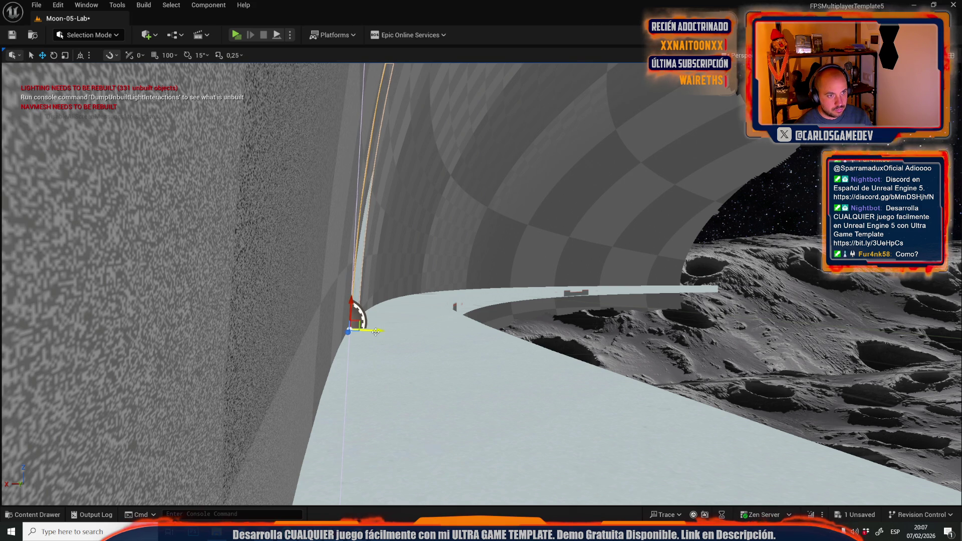
key("ctrl+z")
key("r")
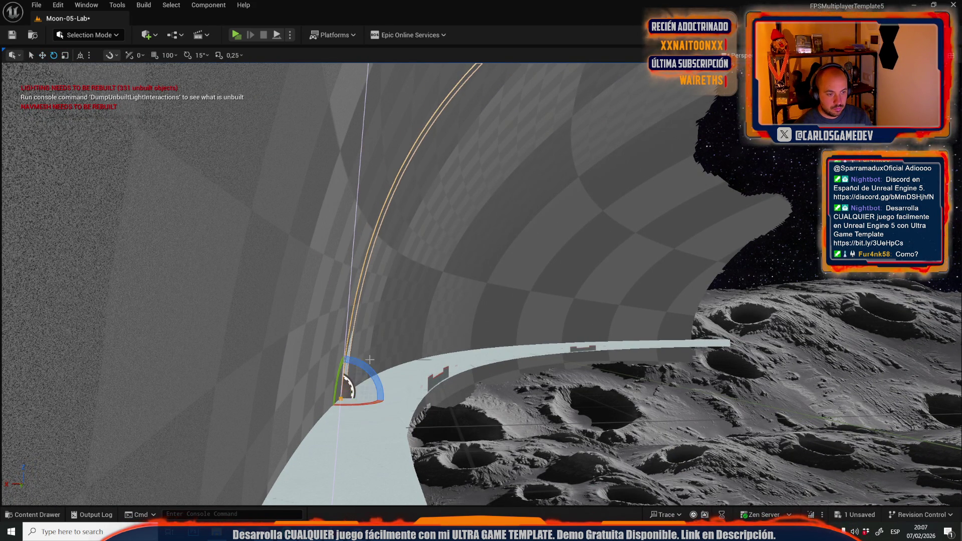
left_click_drag(365, 365, 369, 365)
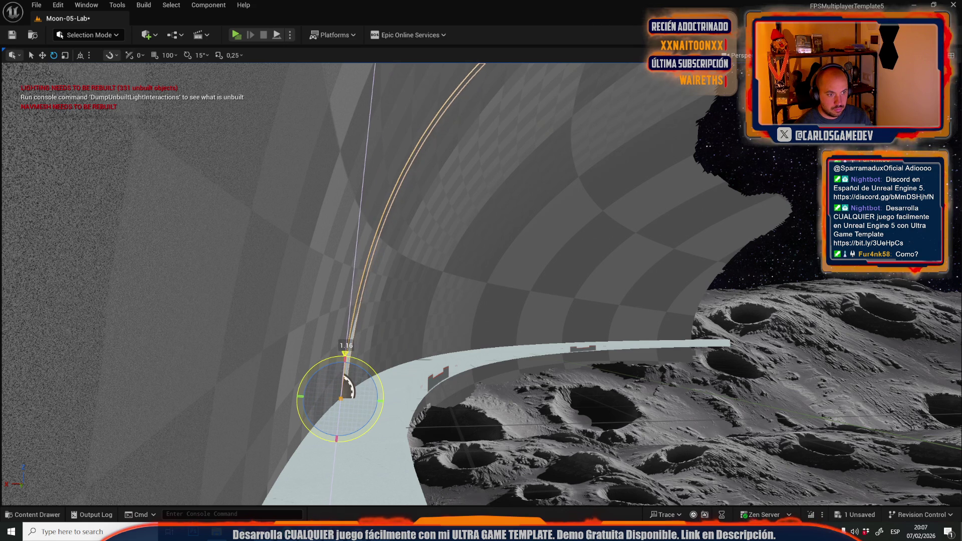
Add a new spline point to the cable and pull it down to bend it.
left_click_drag(479, 191, 478, 191)
right_click(517, 119)
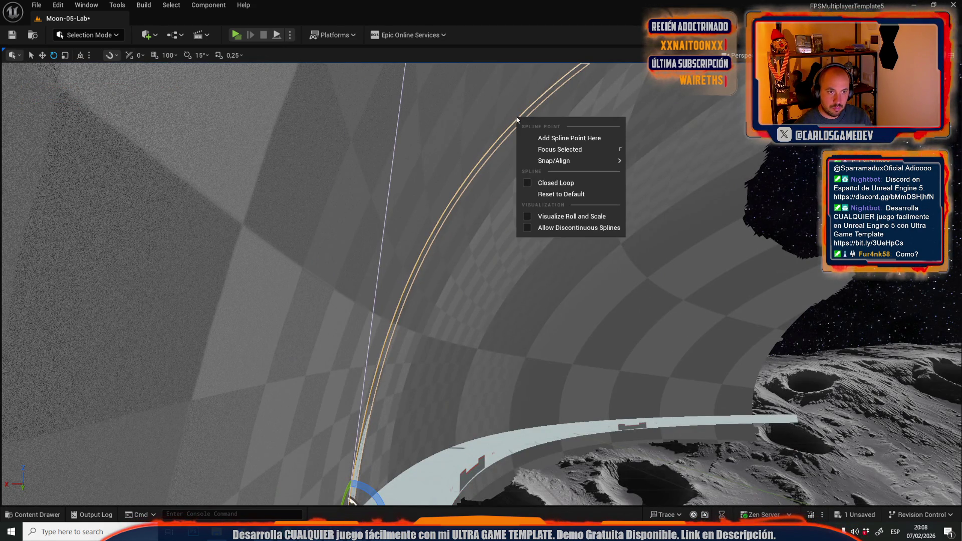
left_click(539, 142)
left_click_drag(539, 142, 539, 142)
left_click_drag(477, 218, 477, 218)
key("r")
key("w")
mouse_move(409, 252)
left_mouse_down()
mouse_move(480, 314)
mouse_move(505, 233)
left_mouse_up()
key("r")
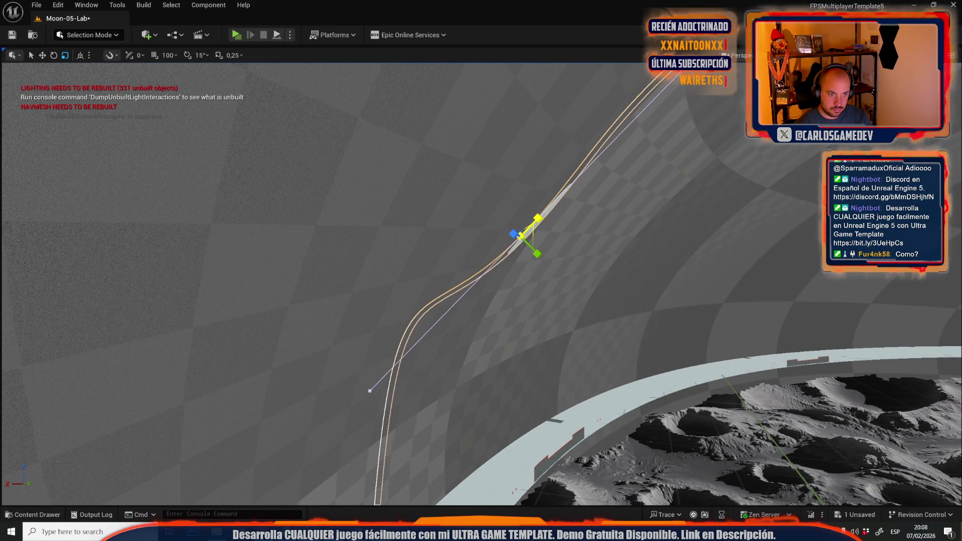
Rotate the spline point near the curve's top by 2.51° to reshape the cable.
left_click_drag(537, 221, 515, 276)
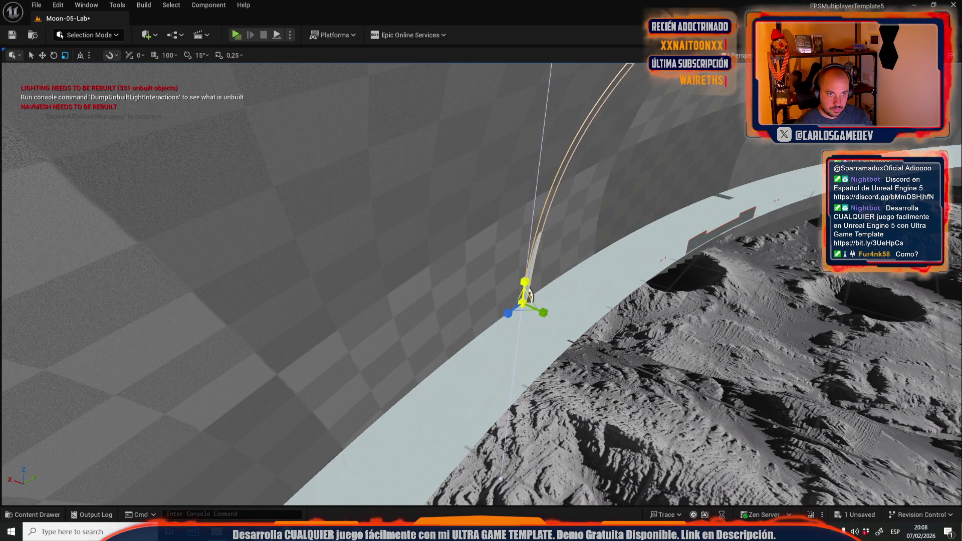
left_click_drag(529, 294, 504, 316)
key("f")
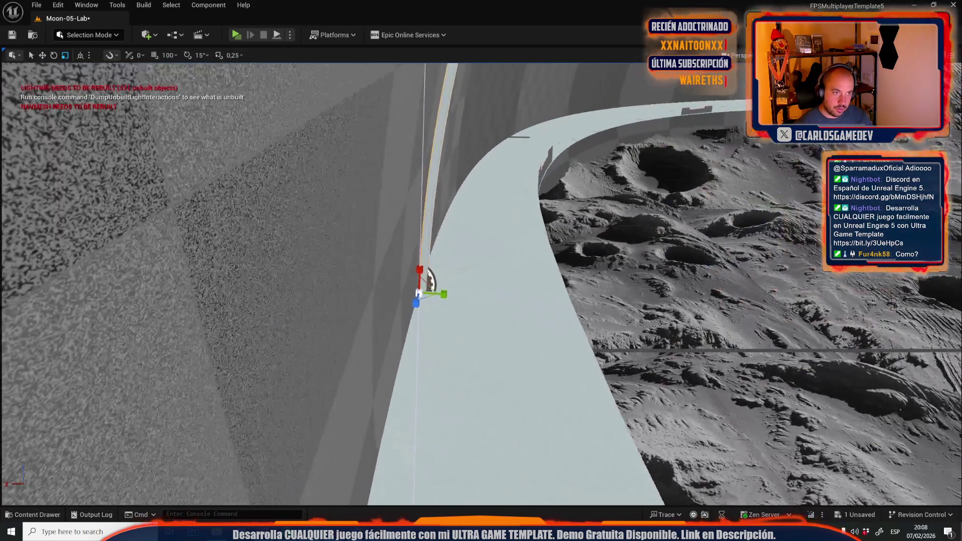
mouse_move(385, 438)
left_mouse_down()
mouse_move(383, 411)
mouse_move(385, 438)
left_mouse_up()
key("e")
left_click_drag(385, 386, 396, 380)
scroll(481, 284, "down", 5)
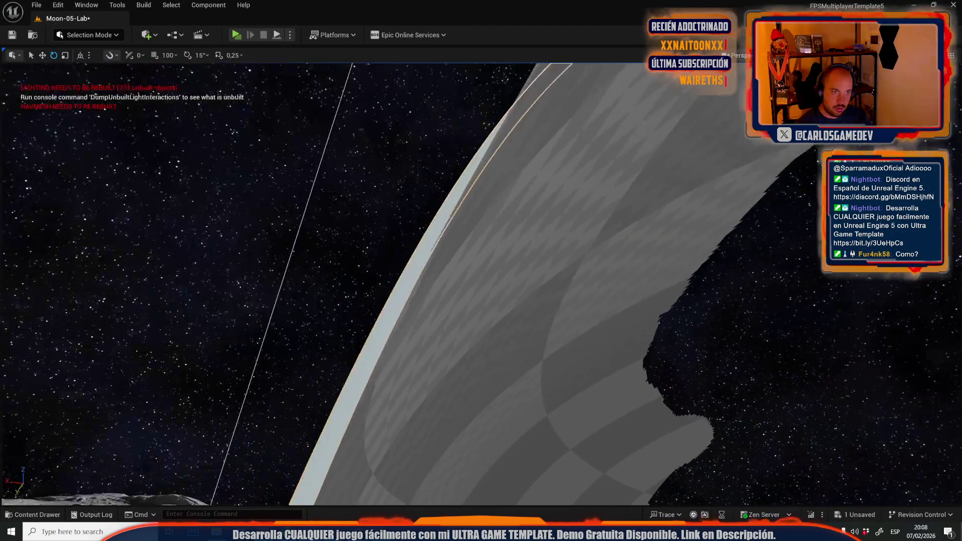
left_click(531, 165)
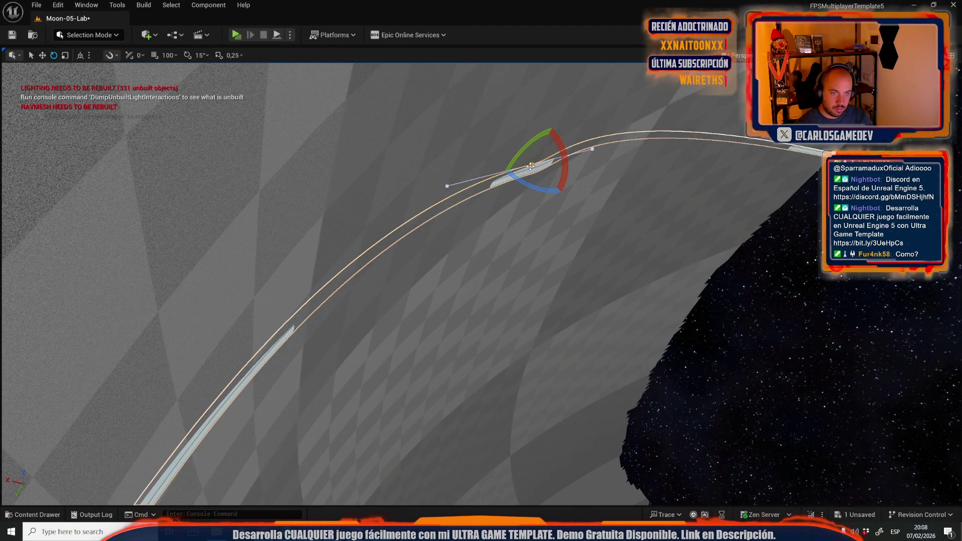
left_click(832, 153)
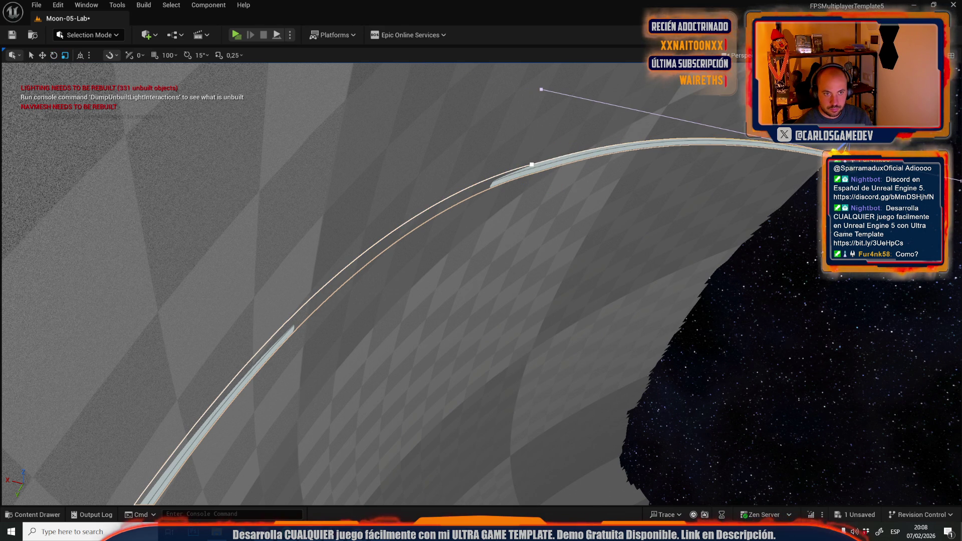
left_click(531, 166)
key("e")
left_click_drag(560, 180, 554, 158)
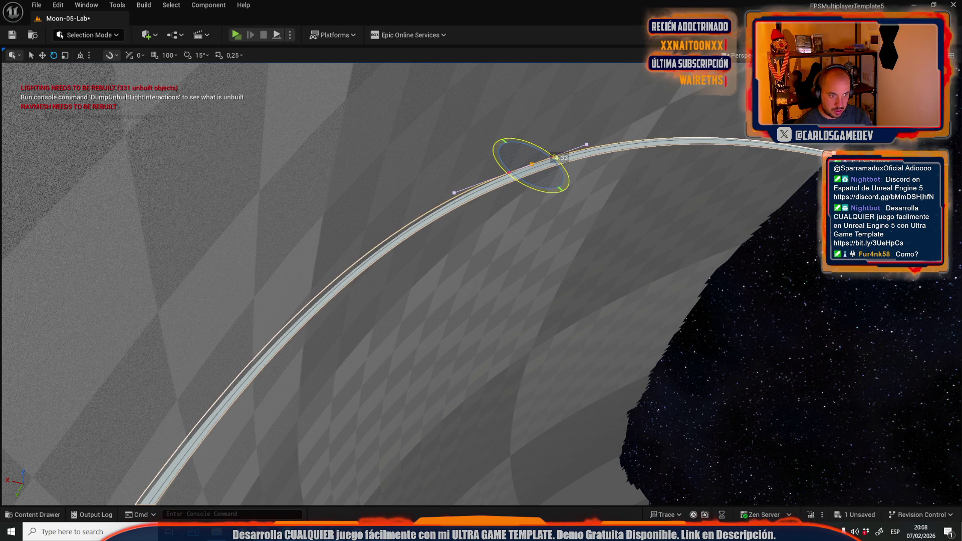
Rotate the far spline point so the cable bends along the window frame.
scroll(555, 158, "up", 5)
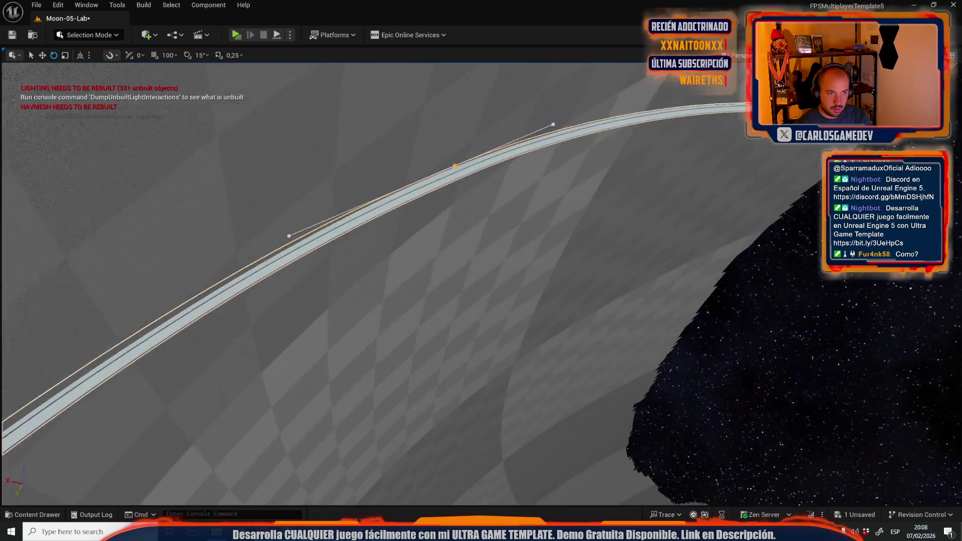
mouse_move(555, 159)
left_mouse_down()
mouse_move(516, 170)
mouse_move(501, 163)
mouse_move(491, 183)
mouse_move(481, 153)
mouse_move(463, 140)
left_mouse_up()
left_click_drag(590, 105, 581, 109)
key("r")
key("w")
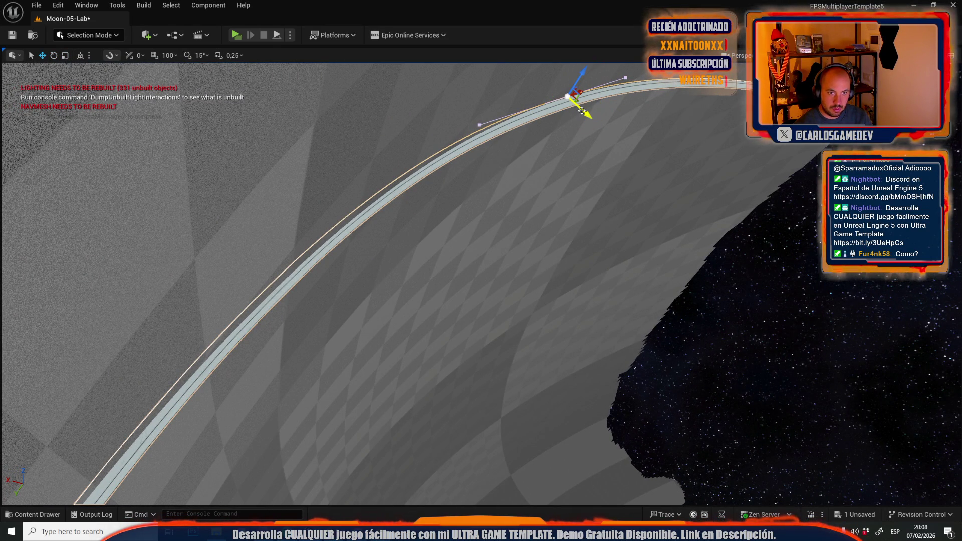
key("e")
key("r")
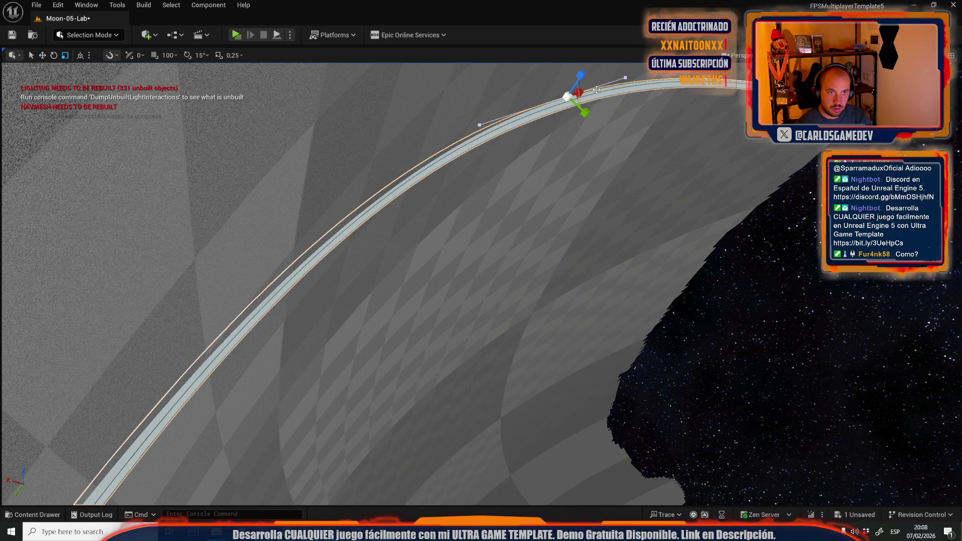
key("e")
mouse_move(596, 89)
left_mouse_down()
mouse_move(561, 115)
mouse_move(553, 138)
left_mouse_up()
Return the editor to Selection Mode and view the whole curved cable.
key("r")
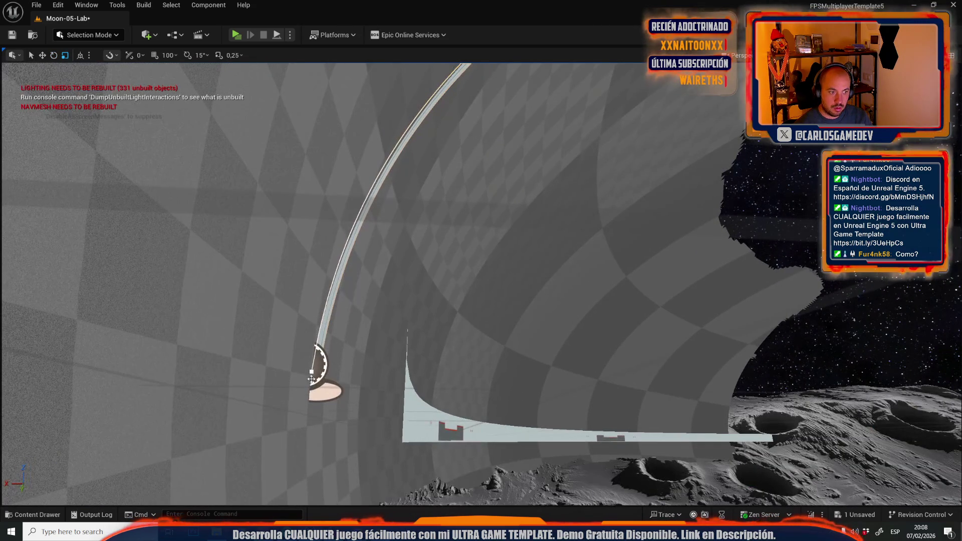
key("w")
mouse_move(315, 368)
left_mouse_down()
mouse_move(377, 433)
mouse_move(251, 386)
left_mouse_up()
key("r")
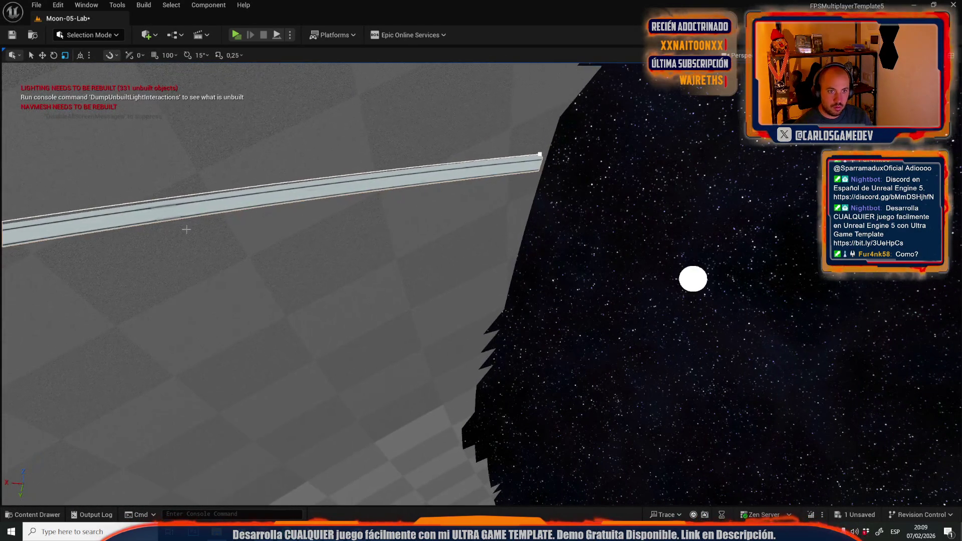
left_click(85, 34)
left_click(87, 67)
left_click_drag(323, 362, 406, 357)
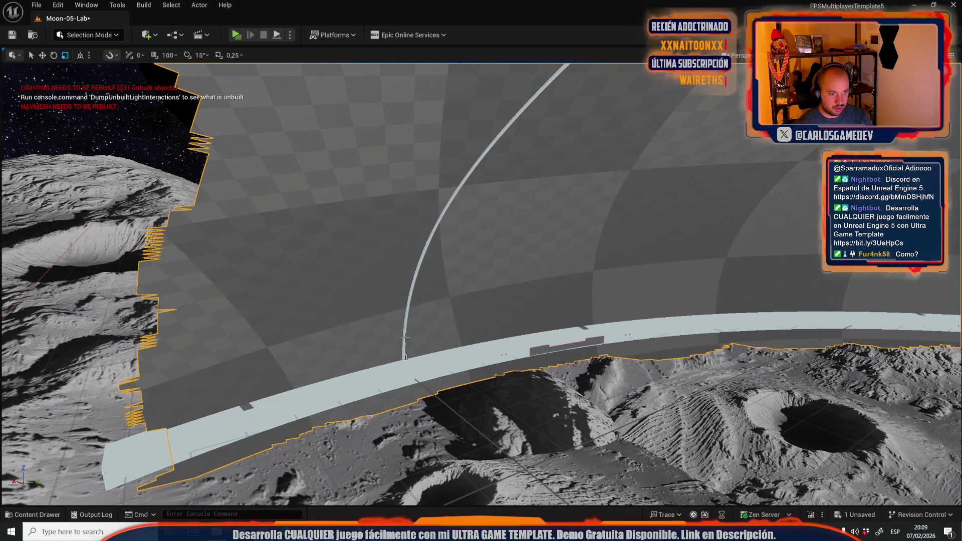
Merge the cable spline into static mesh 'asdafdrgdfgdfg', replacing the source, then enter Modeling Mode.
left_click(405, 354)
left_click(118, 5)
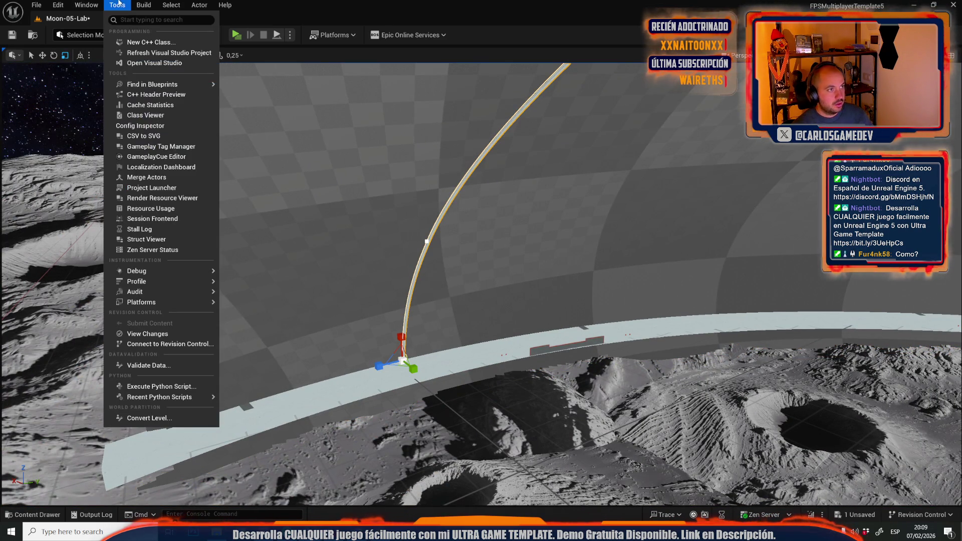
left_click(147, 177)
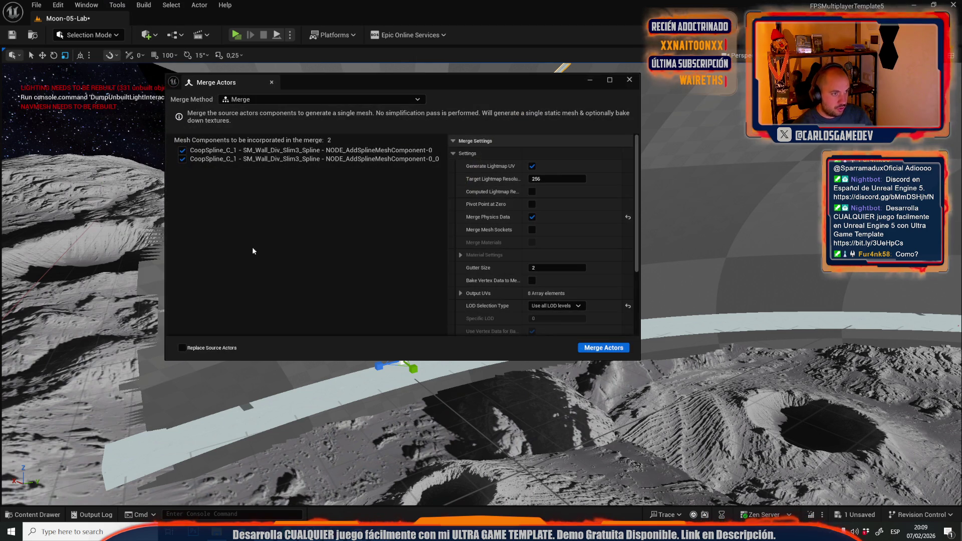
left_click(182, 347)
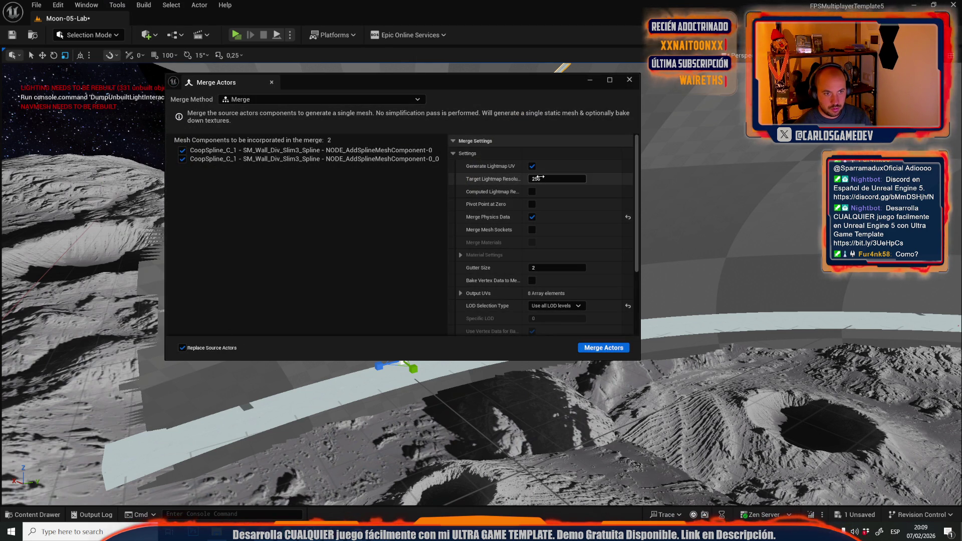
left_click(606, 350)
type("asdafdrg")
type("dfgdfg")
left_click(696, 411)
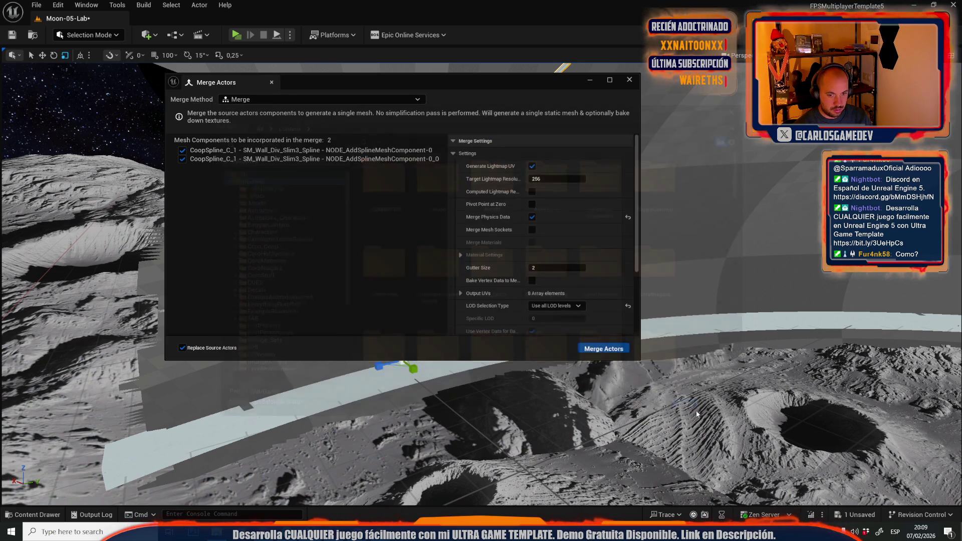
left_click(630, 79)
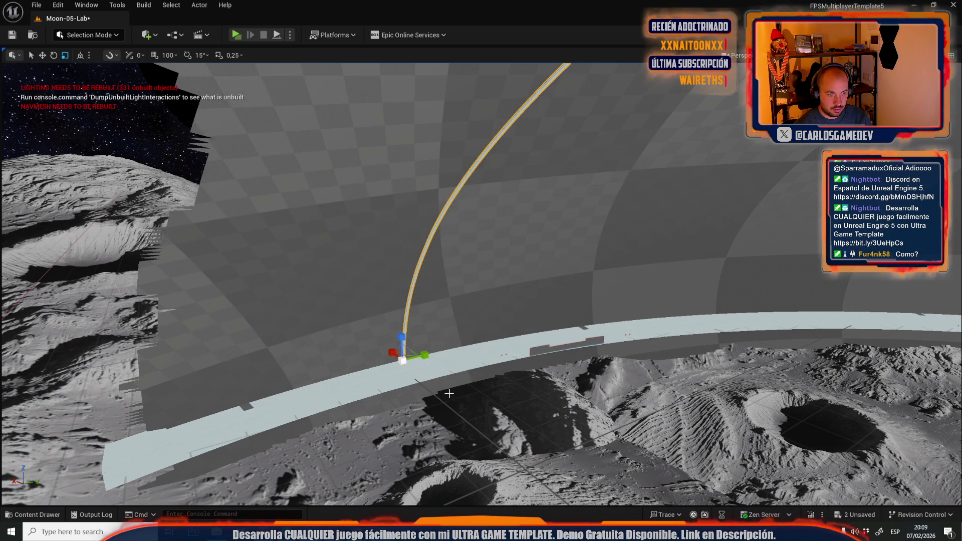
left_click(103, 35)
left_click(86, 108)
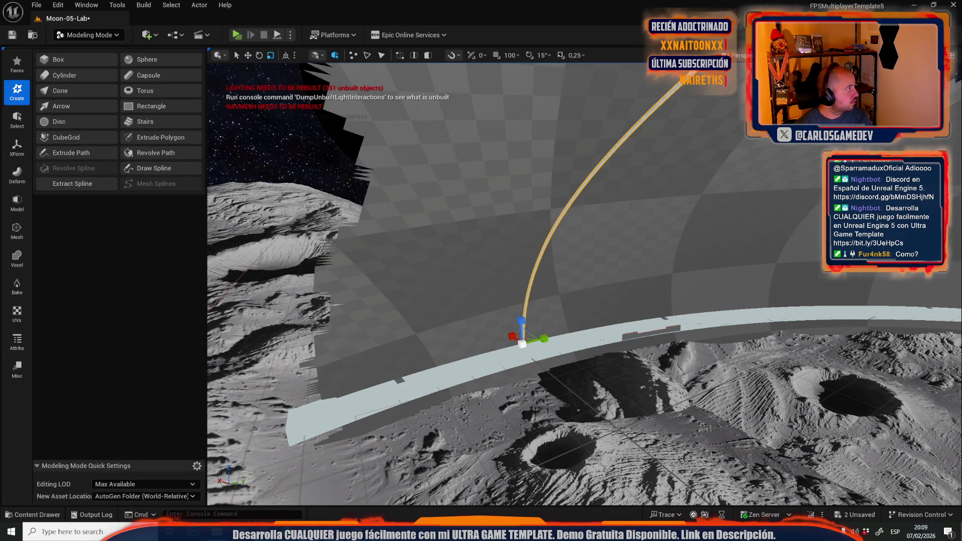
Bake the merged cable mesh's transform, accept an Edit Pivot, and frame the mesh.
left_click(17, 147)
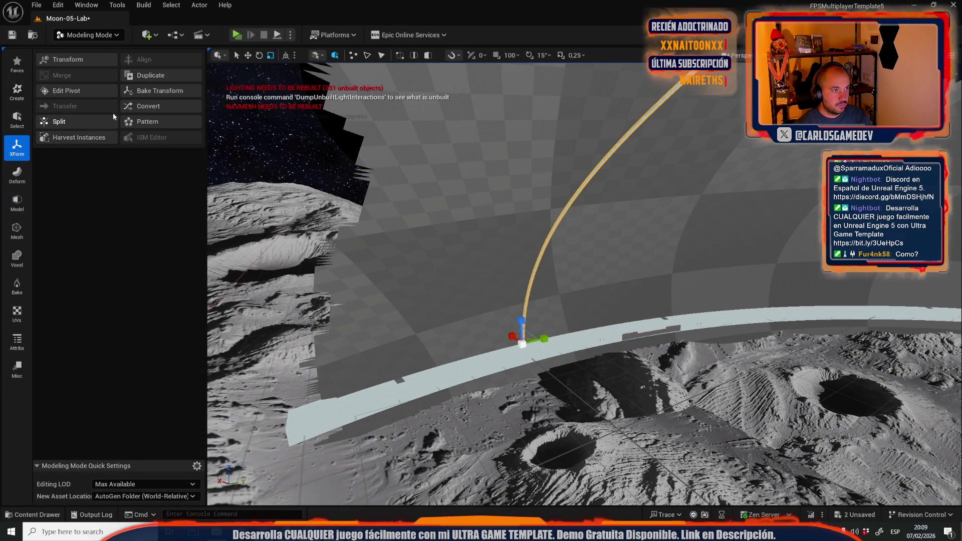
left_click(154, 90)
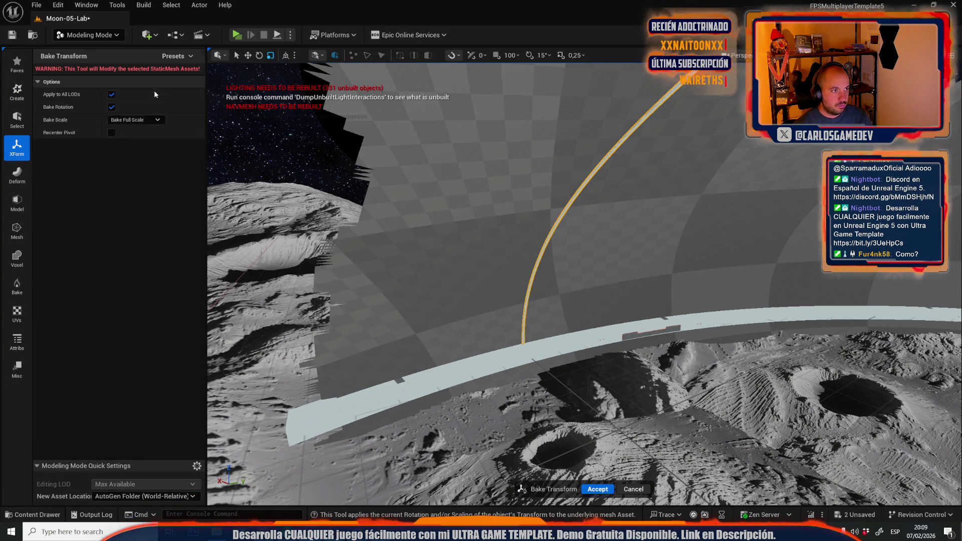
left_click(632, 489)
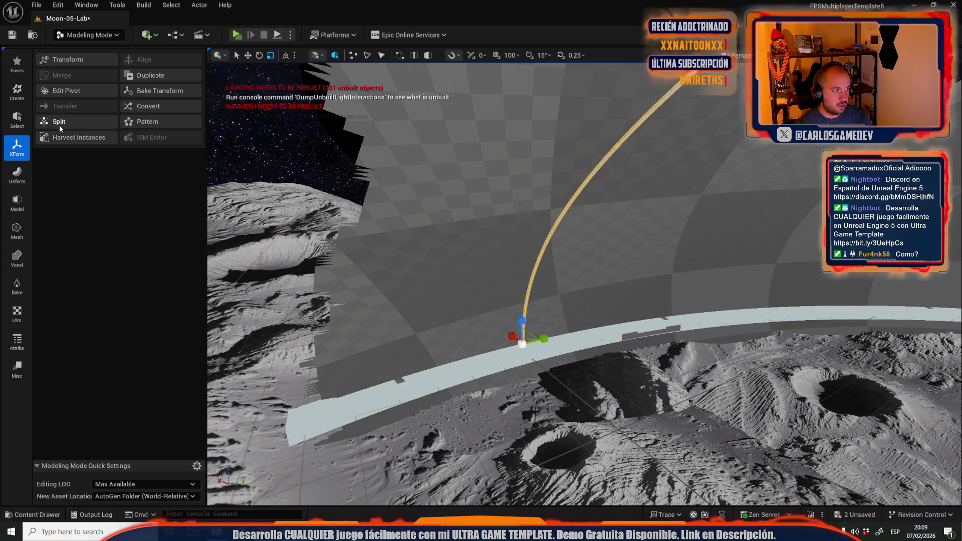
left_click(63, 91)
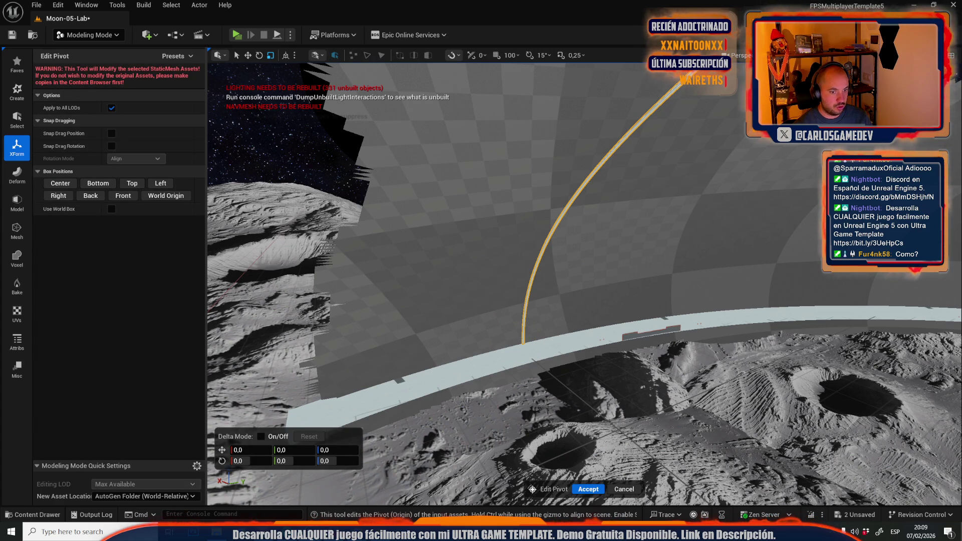
left_click(588, 489)
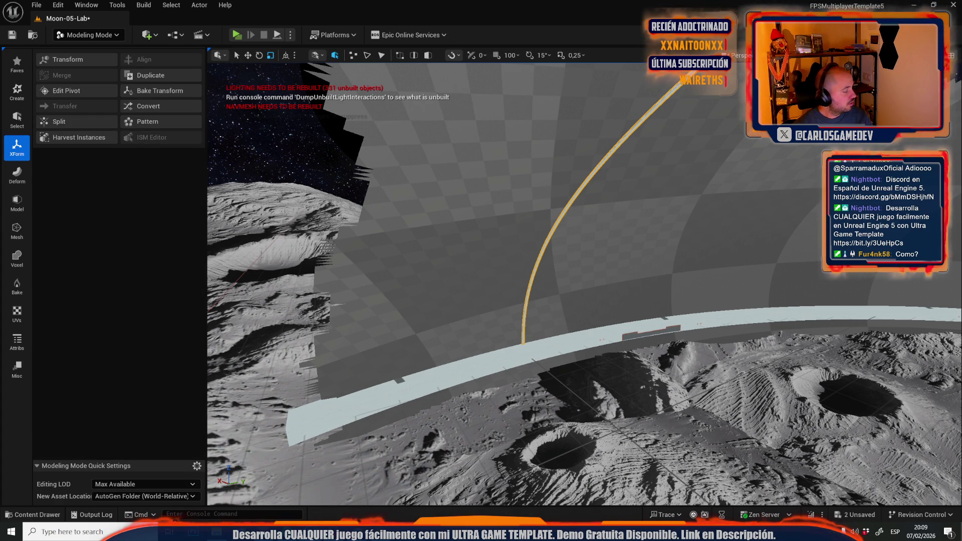
key("f")
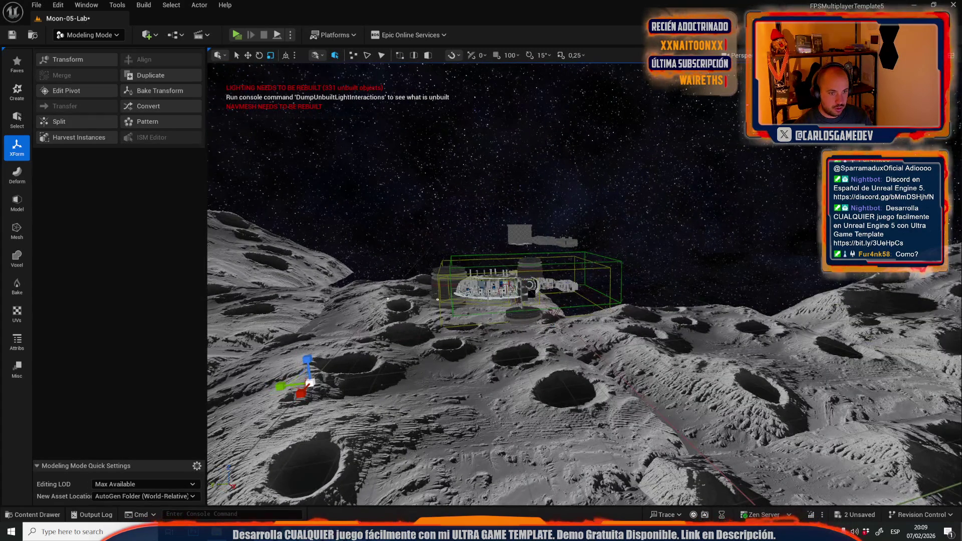
scroll(501, 291, "up", 10)
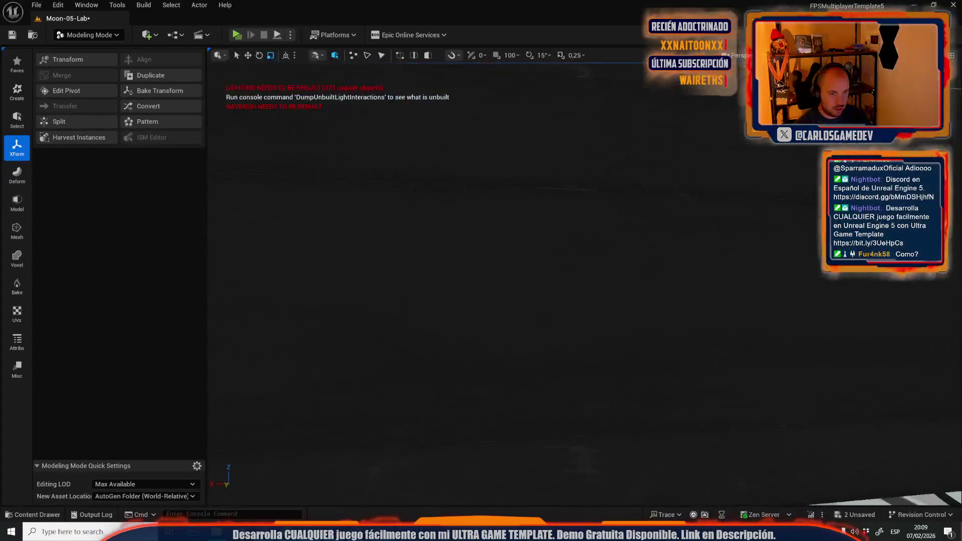
scroll(480, 108, "down", 4)
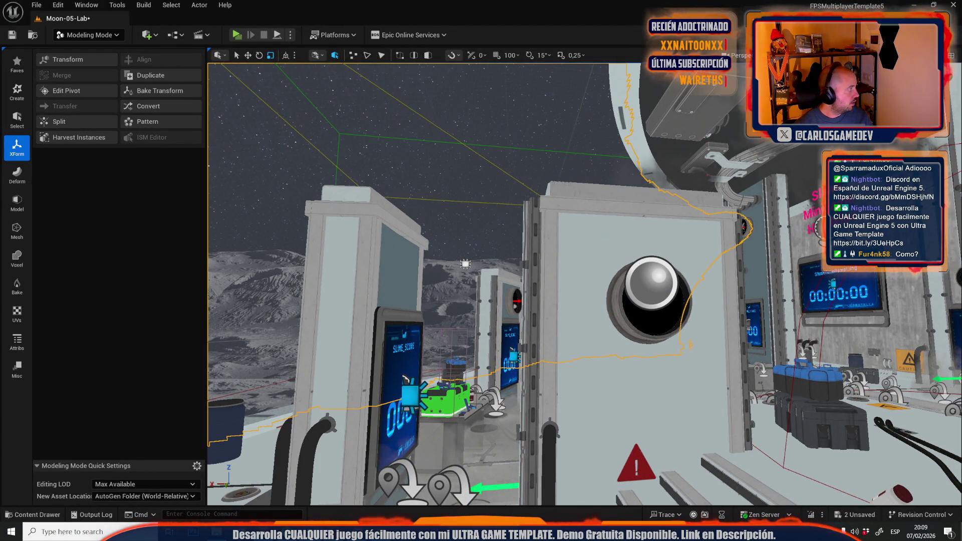
scroll(584, 283, "up", 10)
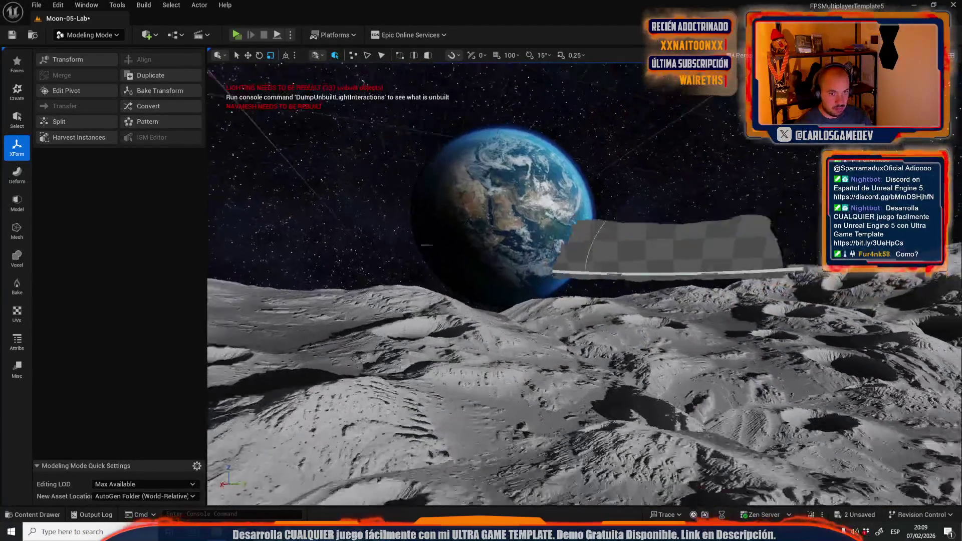
scroll(584, 283, "up", 5)
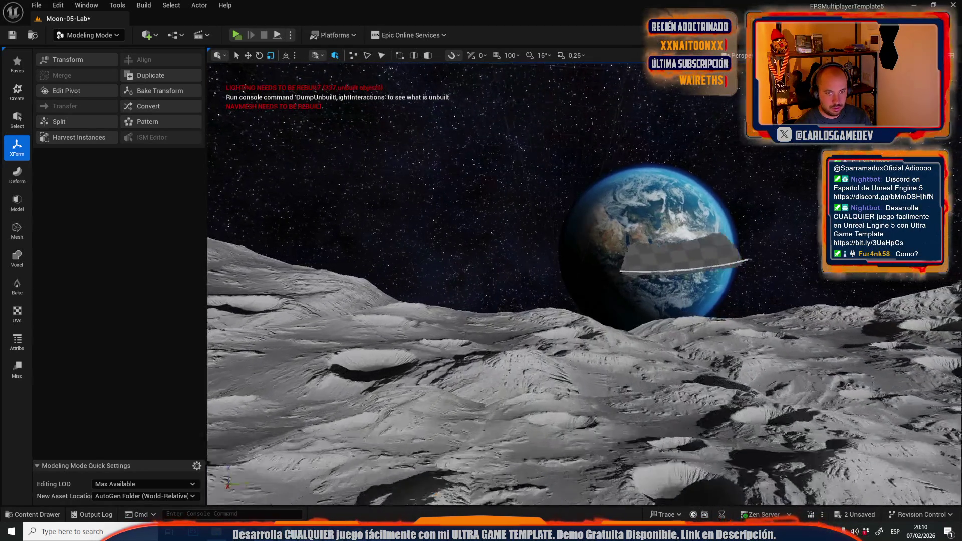
scroll(637, 204, "up", 5)
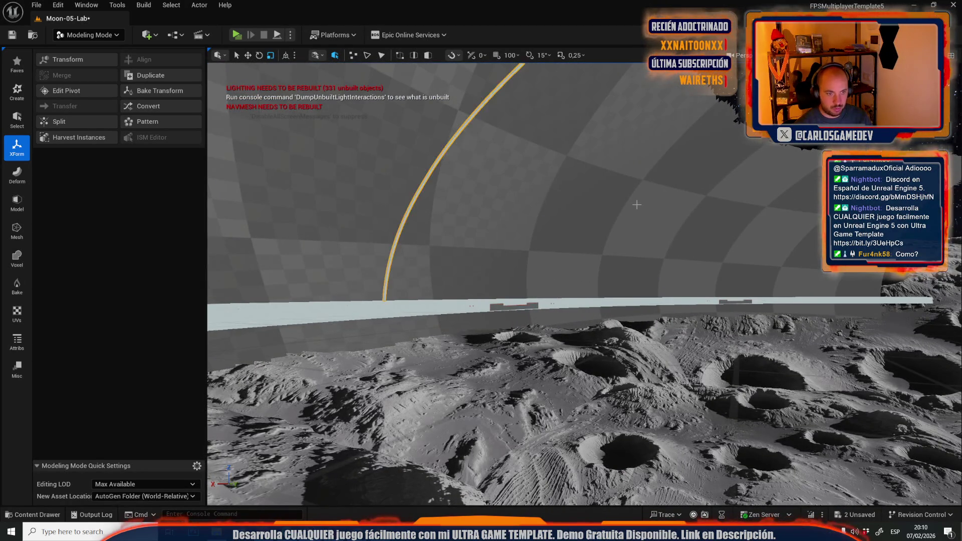
Undo the pivot edit and stray terrain selections with Ctrl+Z, then switch to Selection Mode.
key("ctrl+z")
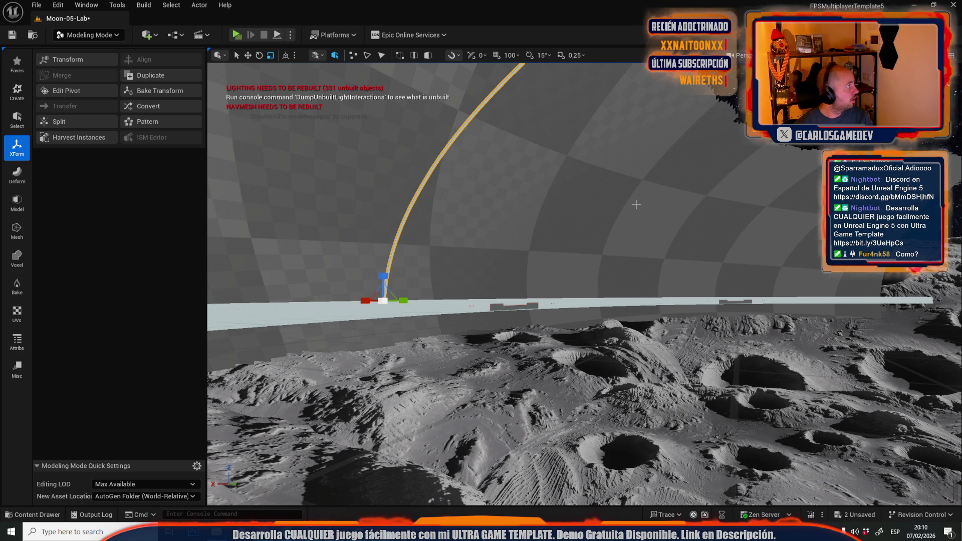
key("ctrl+z")
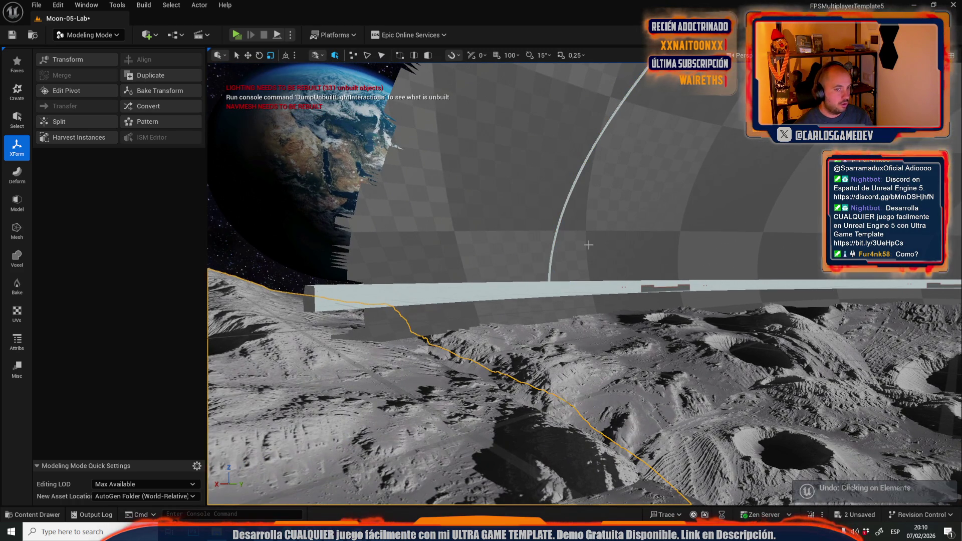
key("Delete")
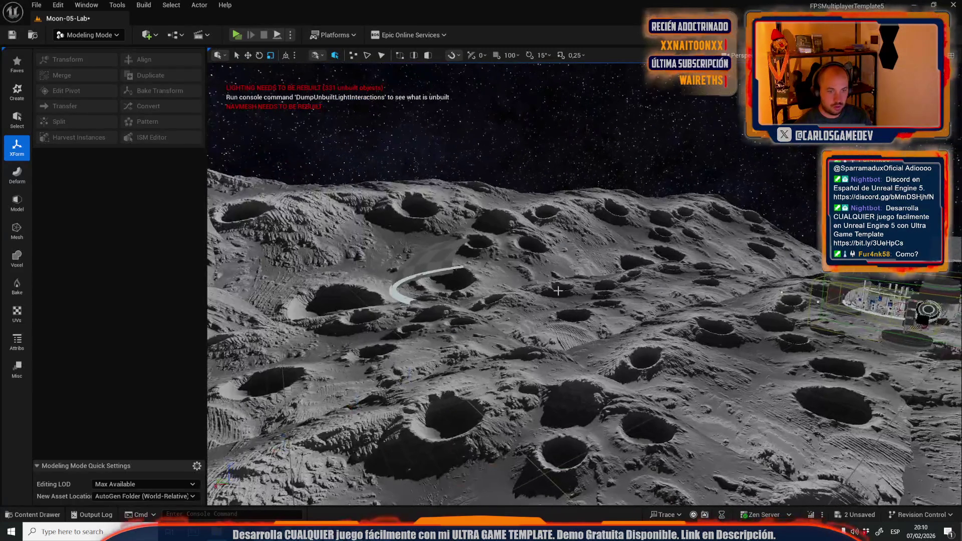
key("ctrl+z")
key("Escape")
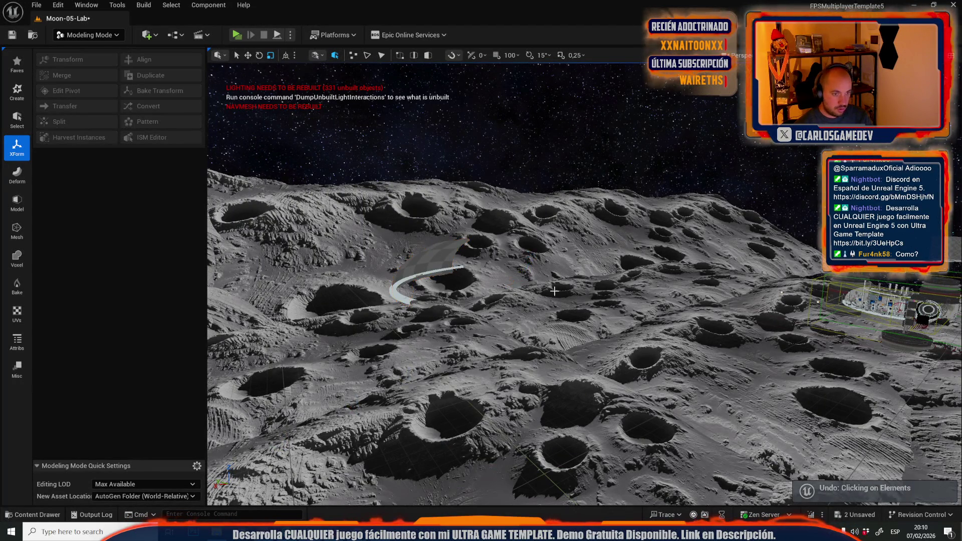
left_click(546, 291)
scroll(546, 292, "up", 5)
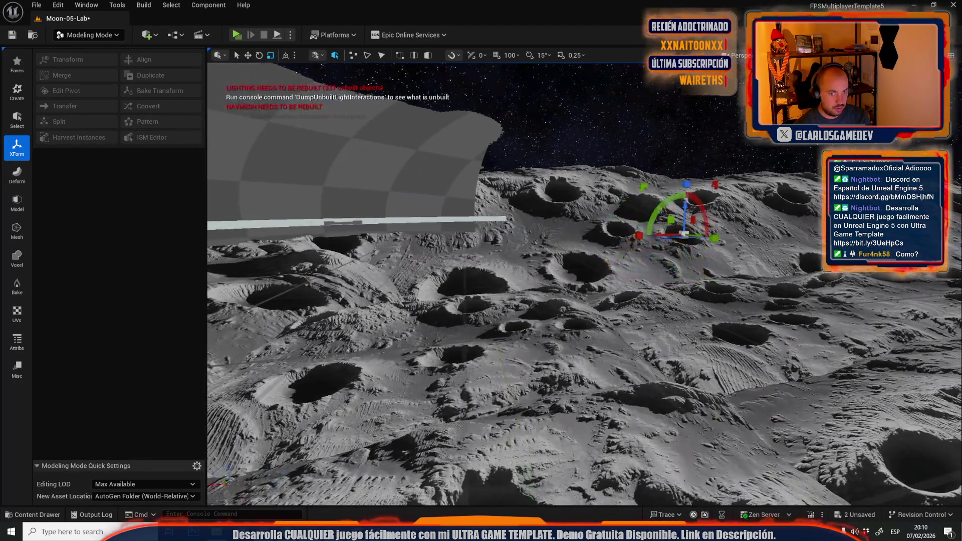
left_click(441, 360)
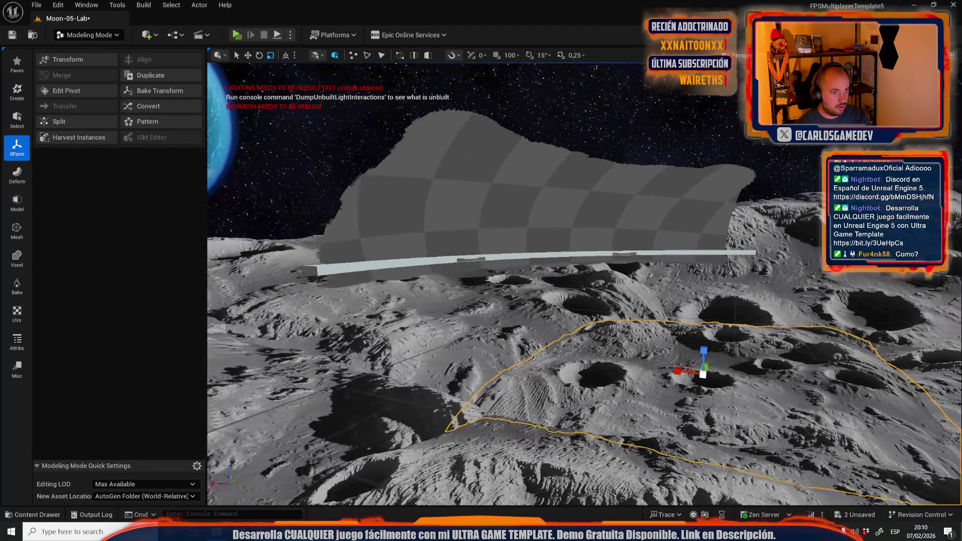
key("ctrl+z")
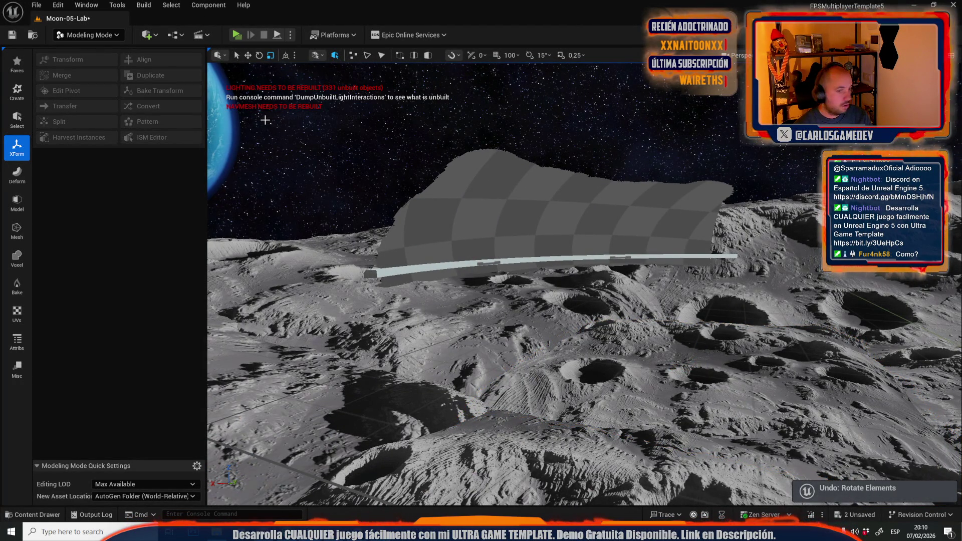
left_click(88, 35)
left_click(80, 66)
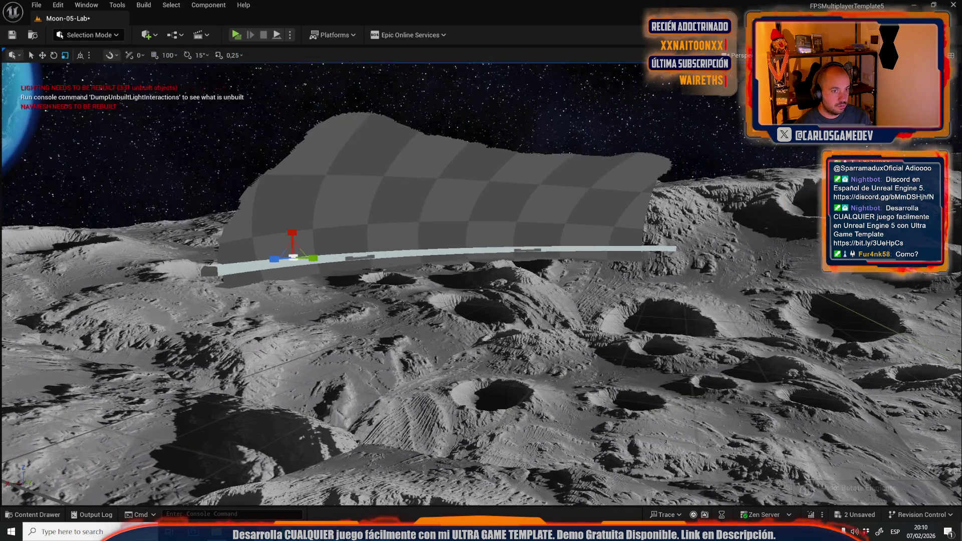
Select the curved ring actor and focus the view on it from above.
scroll(483, 261, "up", 5)
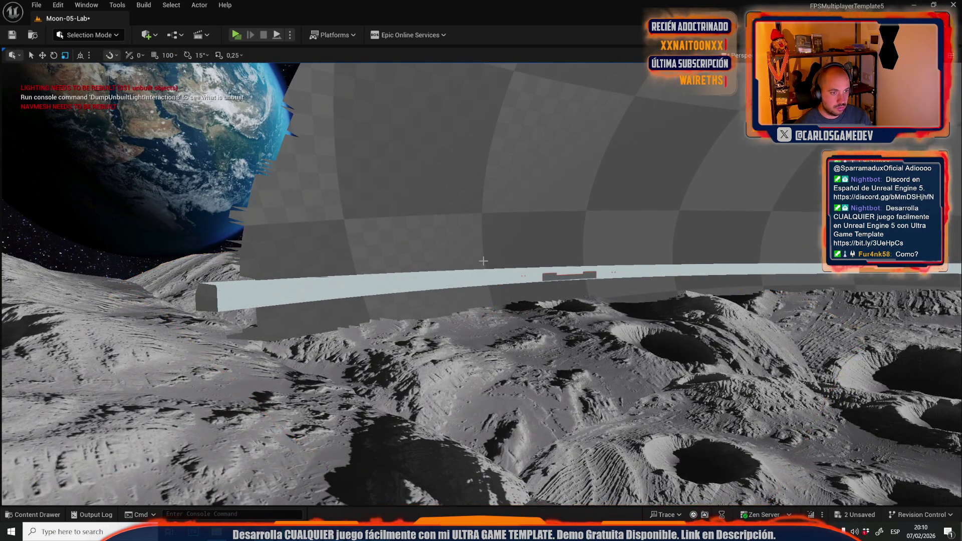
key("ctrl+z")
mouse_move(483, 261)
left_mouse_down()
mouse_move(481, 276)
mouse_move(441, 276)
left_mouse_up()
key("w")
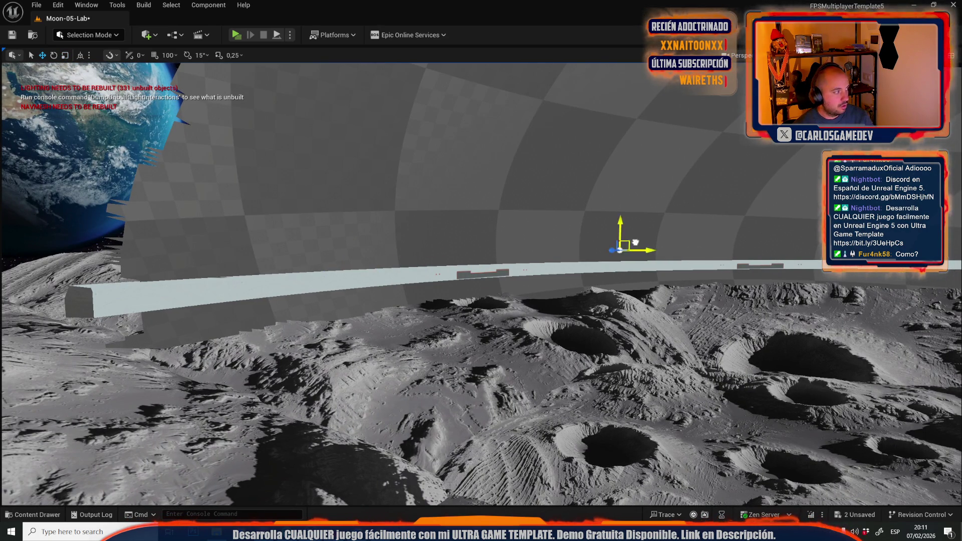
left_click(633, 241)
key("f")
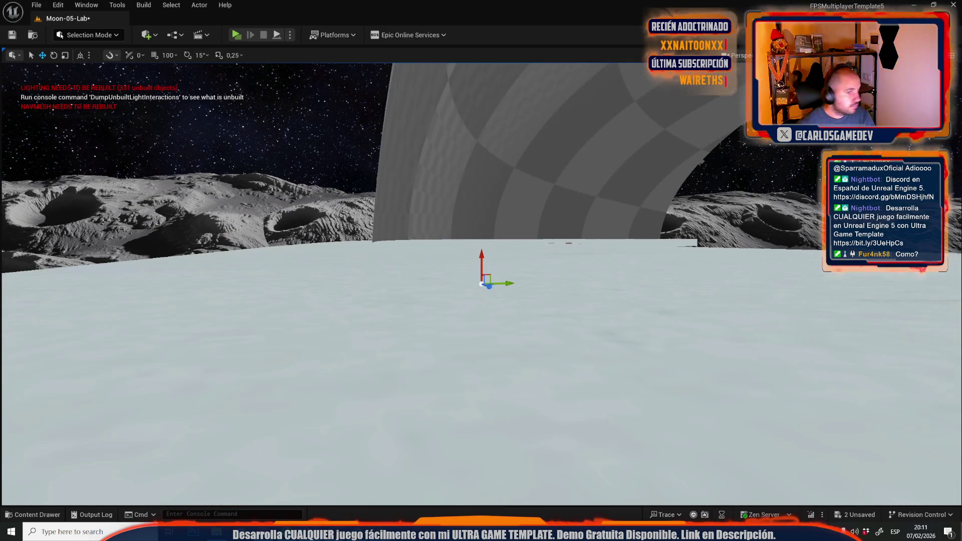
key("f")
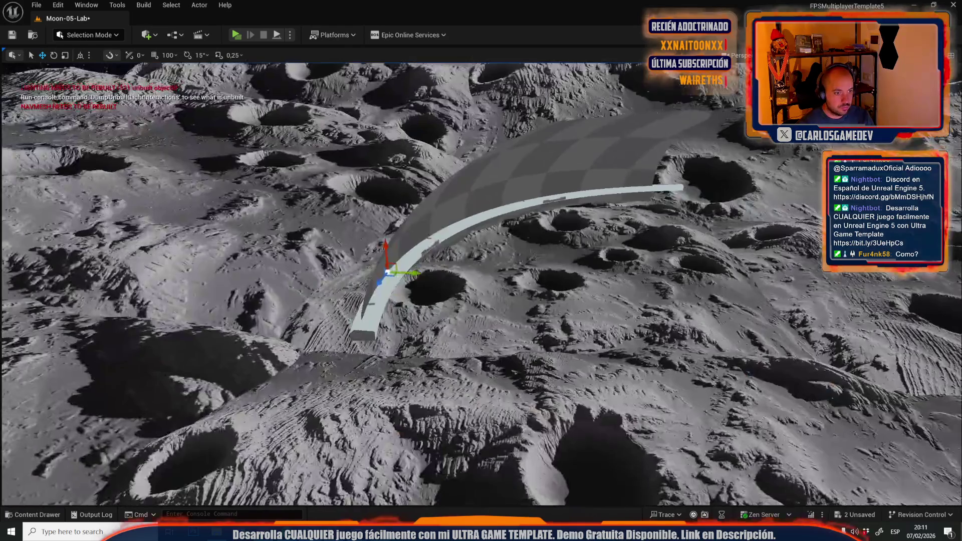
left_click_drag(346, 364, 376, 360)
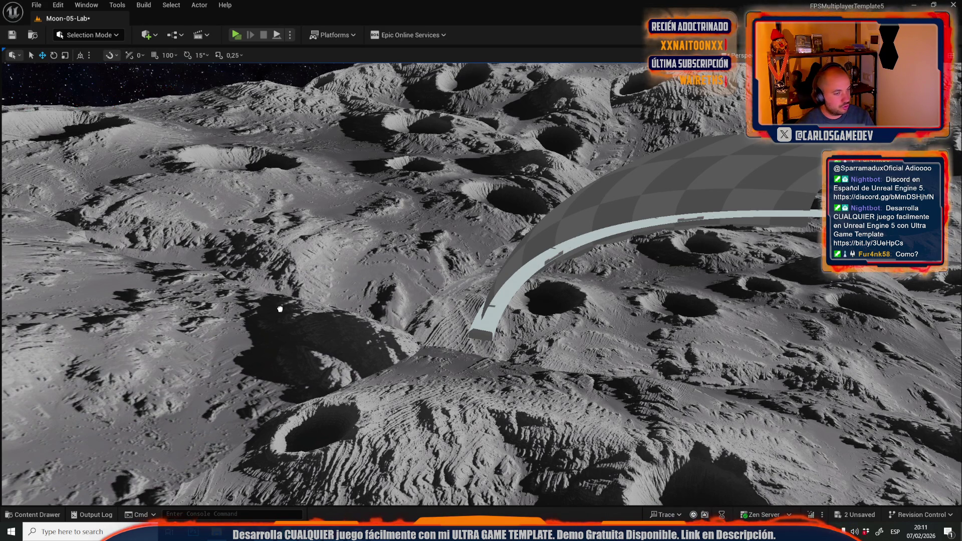
Select the flat spline piece on the ring, shrink it into a thin strip, and deselect.
left_click(506, 293)
scroll(506, 292, "up", 5)
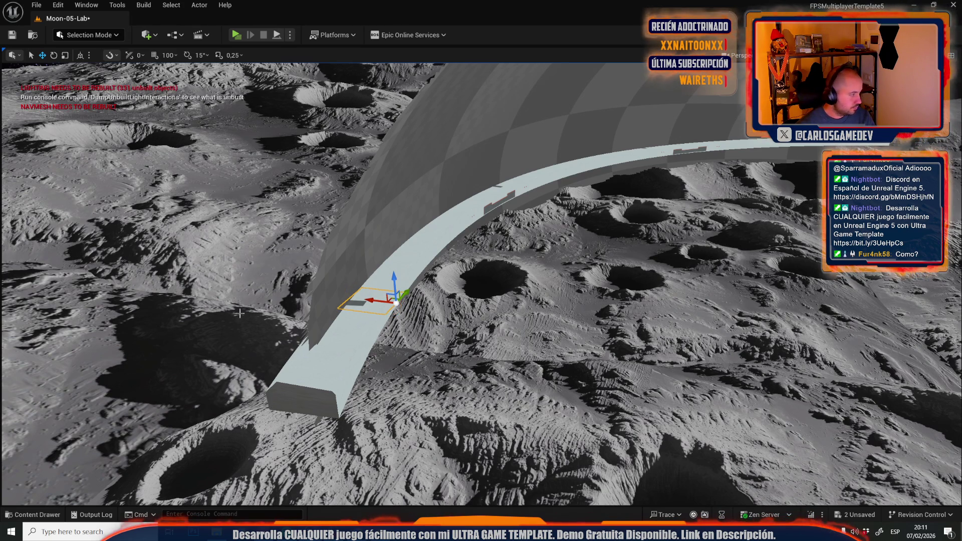
key("f")
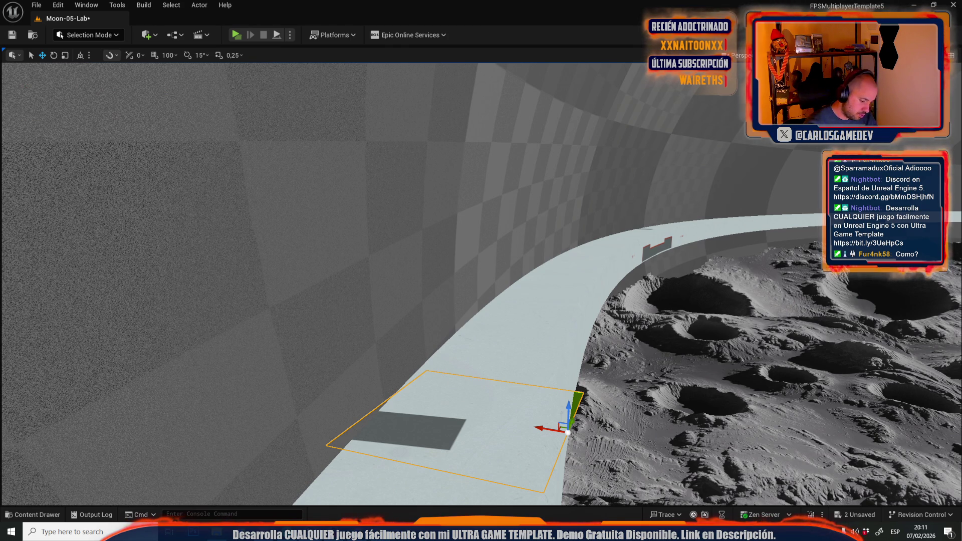
key("ctrl+z")
key("f")
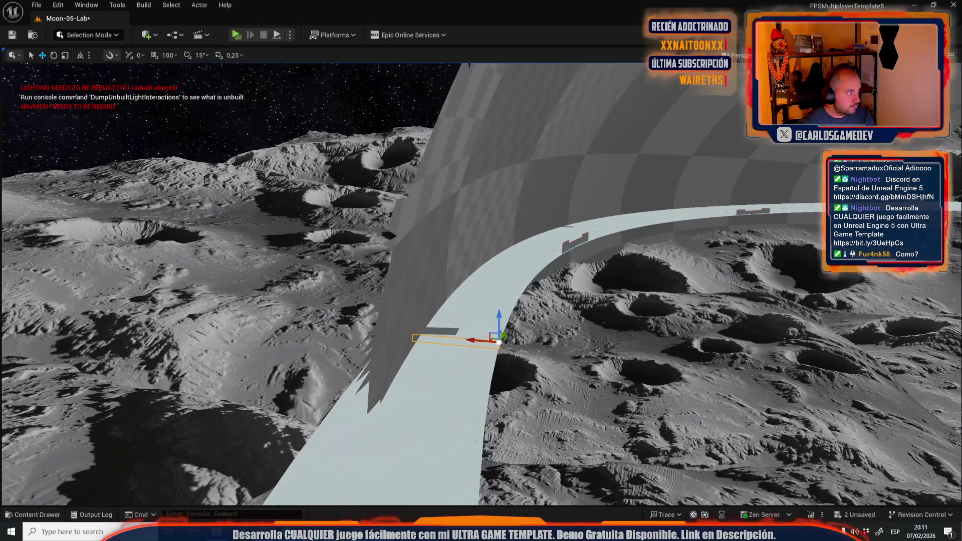
key("Escape")
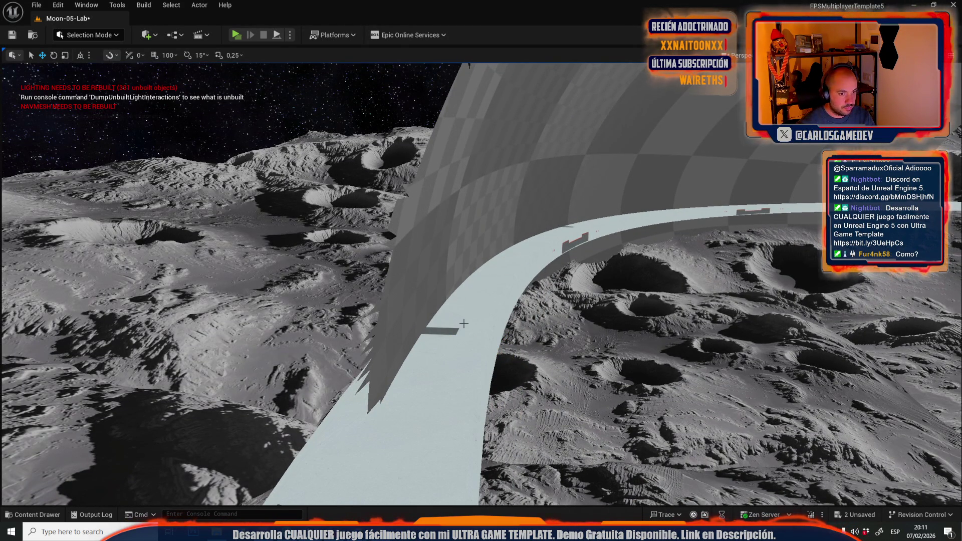
Slide the thin strip along its Y axis and frame it in view.
mouse_move(462, 353)
left_mouse_down()
mouse_move(371, 346)
mouse_move(385, 300)
left_mouse_up()
mouse_move(390, 415)
left_mouse_down()
mouse_move(391, 370)
mouse_move(346, 356)
mouse_move(360, 334)
left_mouse_up()
mouse_move(457, 320)
left_mouse_down()
mouse_move(380, 352)
mouse_move(466, 363)
left_mouse_up()
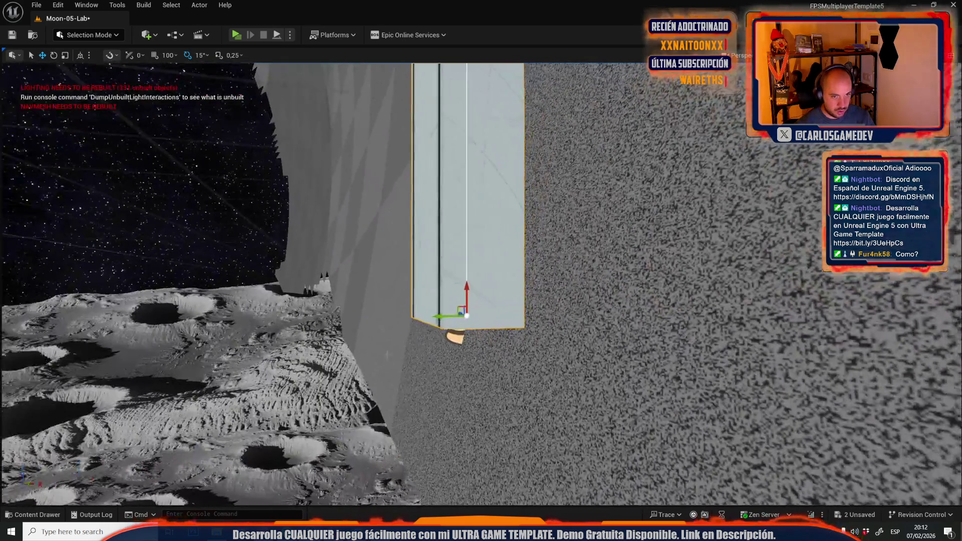
left_click_drag(441, 318, 454, 318)
key("f")
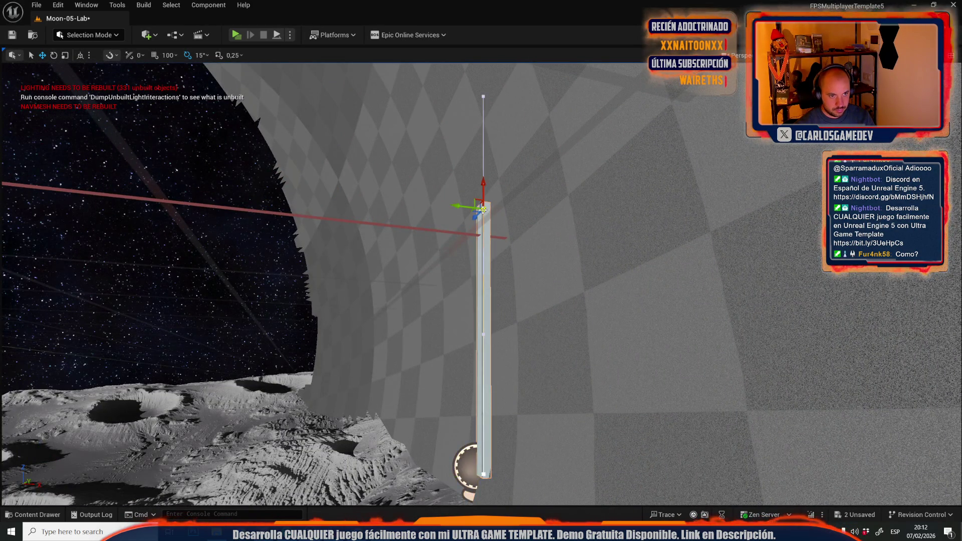
scroll(483, 210, "down", 10)
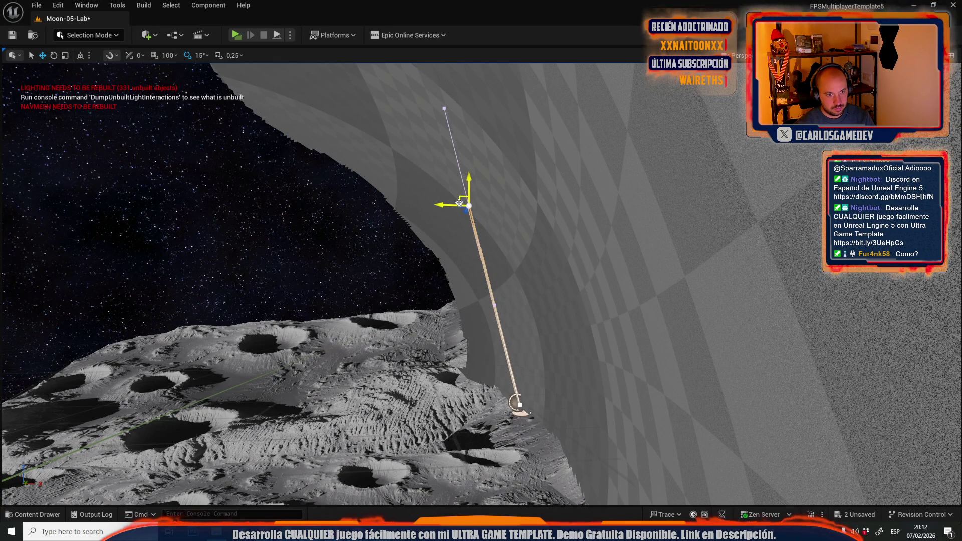
Drag the rail's spline points upward to lift its end and reshape the curve.
key("f")
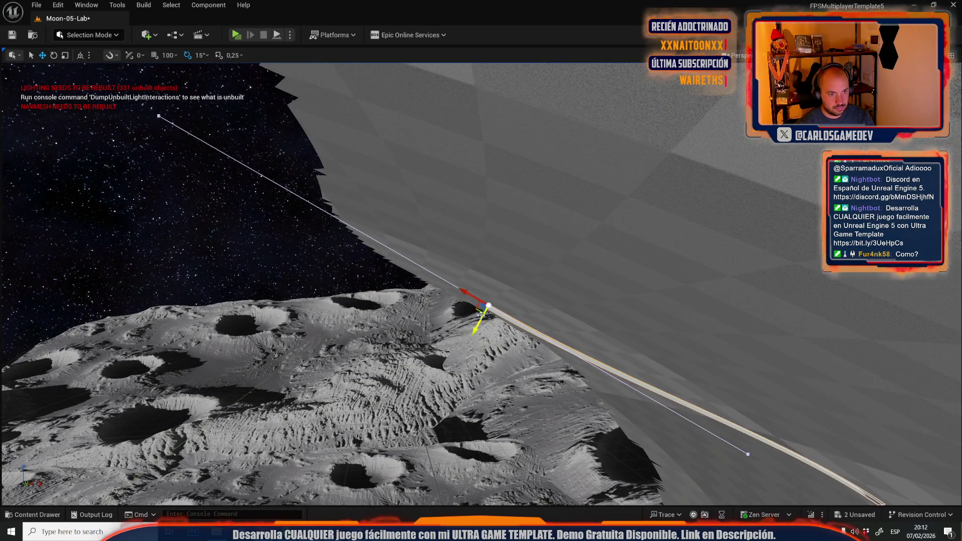
mouse_move(476, 311)
left_mouse_down()
mouse_move(266, 195)
mouse_move(303, 182)
left_mouse_up()
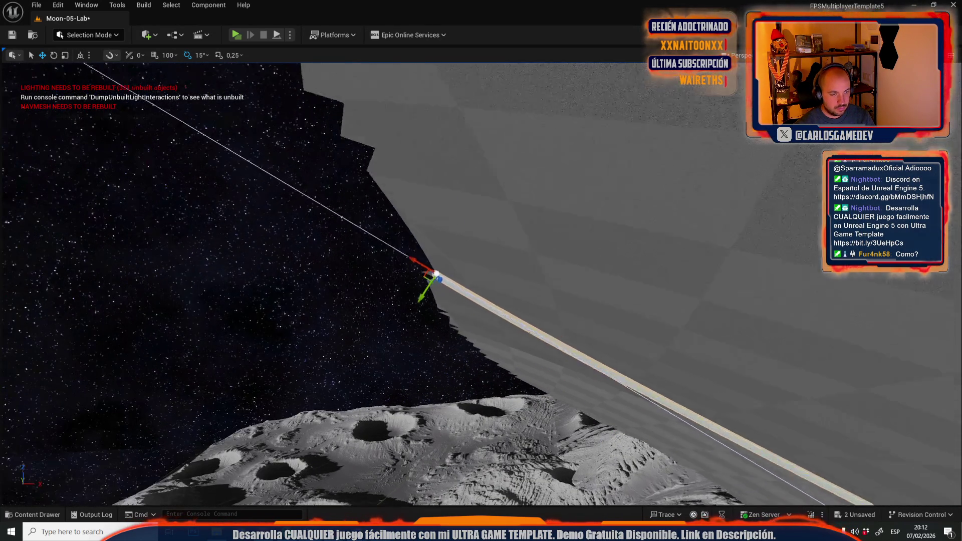
key("f")
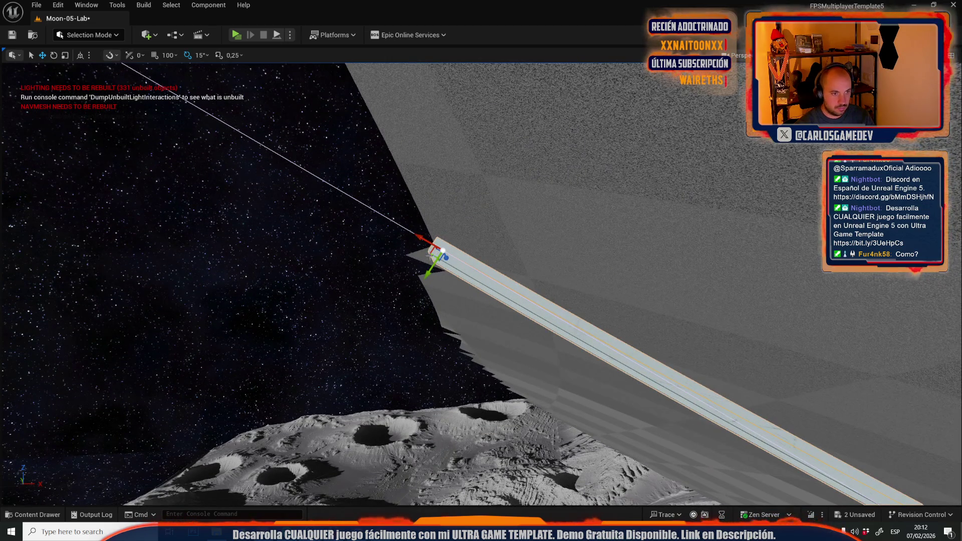
mouse_move(409, 243)
left_mouse_down()
mouse_move(411, 200)
mouse_move(412, 216)
mouse_move(325, 270)
mouse_move(579, 308)
left_mouse_up()
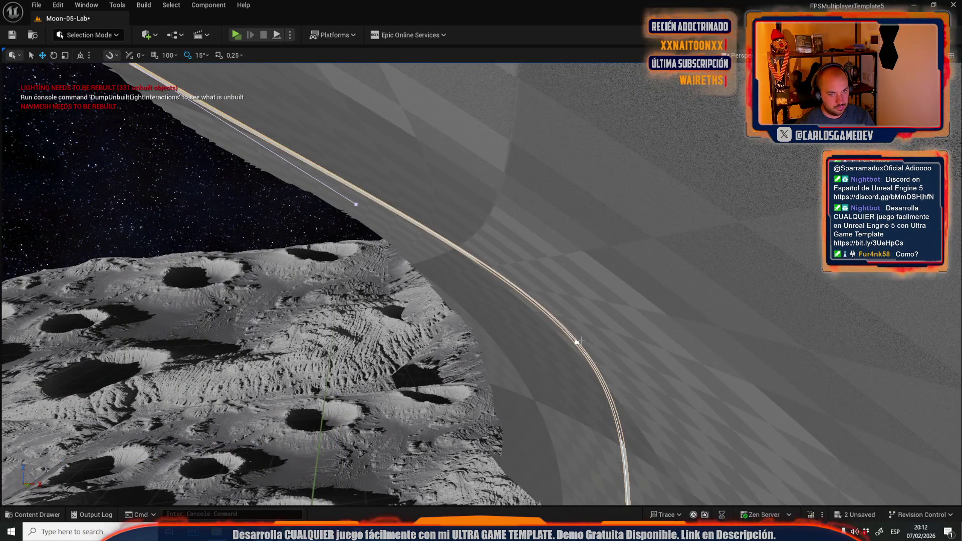
mouse_move(567, 343)
left_mouse_down()
mouse_move(478, 270)
mouse_move(401, 298)
mouse_move(515, 296)
left_mouse_up()
Rotate the rail about 7.92° and slide it along its Y axis.
key("e")
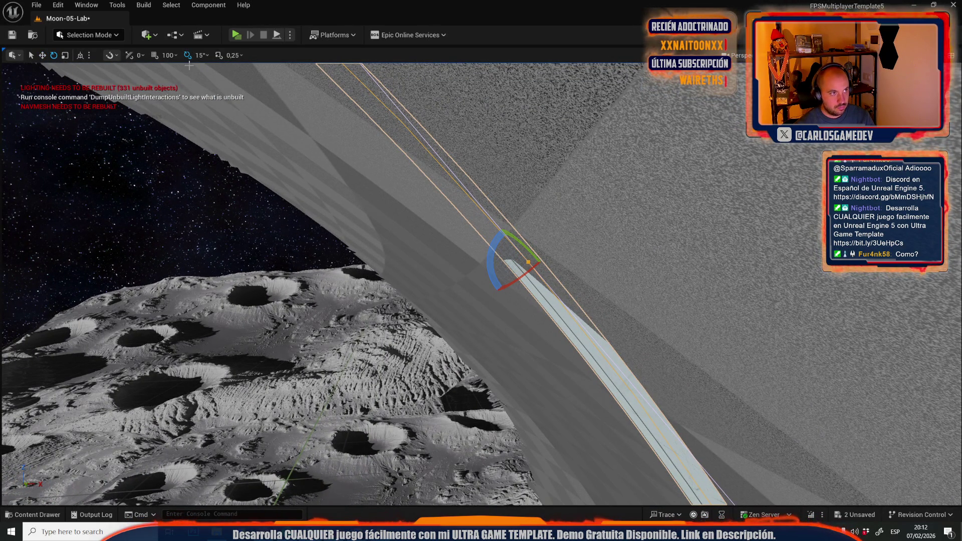
left_click_drag(489, 258, 493, 247)
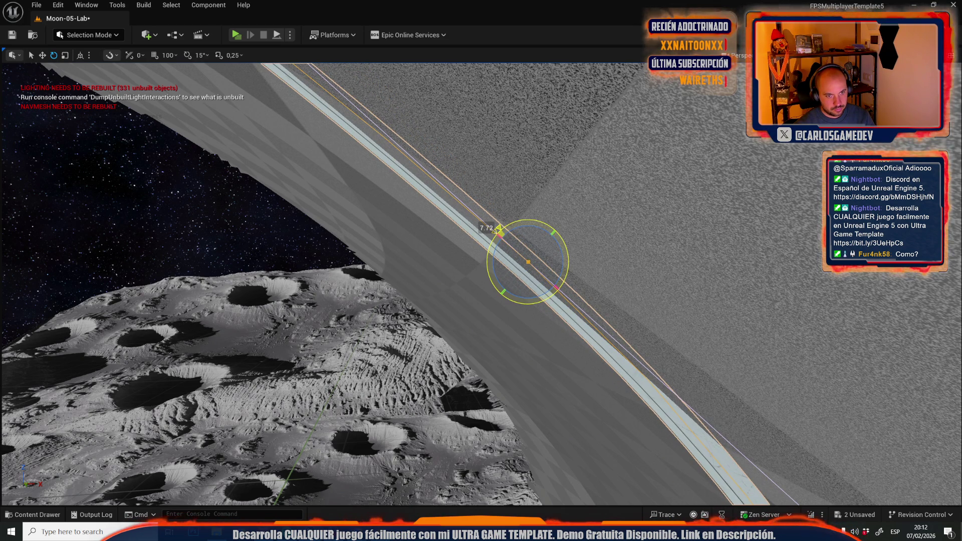
left_click_drag(498, 230, 497, 230)
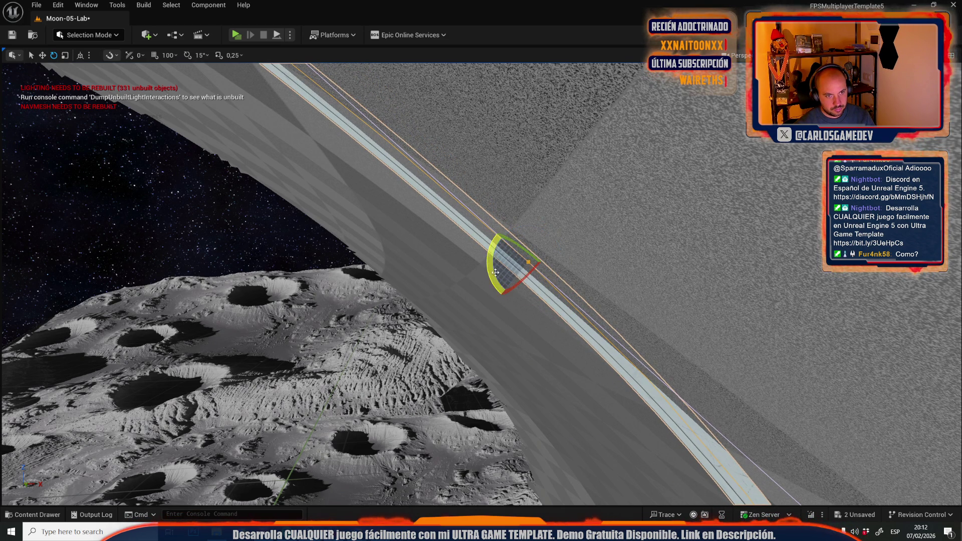
mouse_move(510, 284)
left_mouse_down()
mouse_move(498, 288)
mouse_move(484, 276)
mouse_move(466, 291)
mouse_move(500, 308)
mouse_move(481, 350)
mouse_move(489, 335)
left_mouse_up()
key("r")
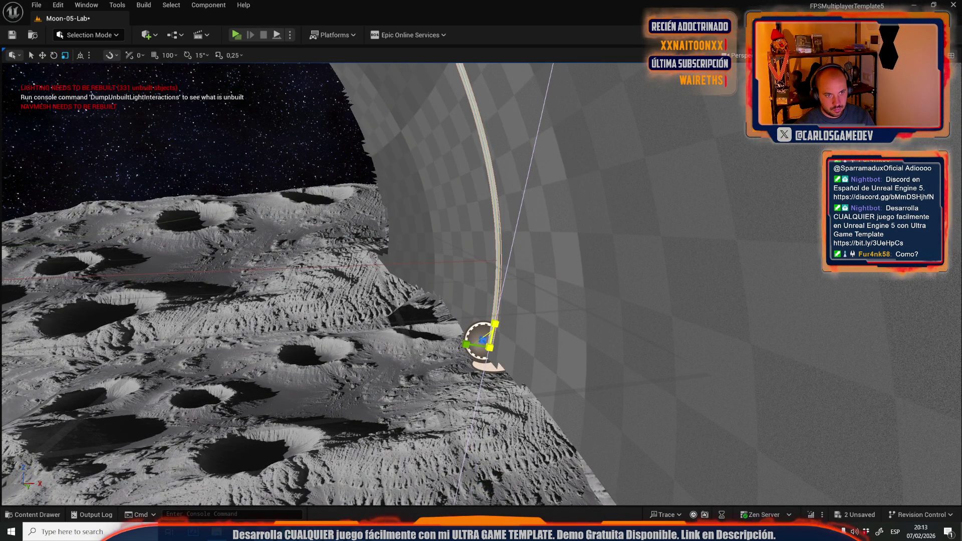
mouse_move(498, 323)
left_mouse_down()
mouse_move(476, 290)
mouse_move(480, 323)
mouse_move(416, 190)
mouse_move(426, 231)
mouse_move(456, 261)
left_mouse_up()
mouse_move(272, 191)
left_mouse_down()
mouse_move(243, 238)
mouse_move(226, 202)
left_mouse_up()
key("w")
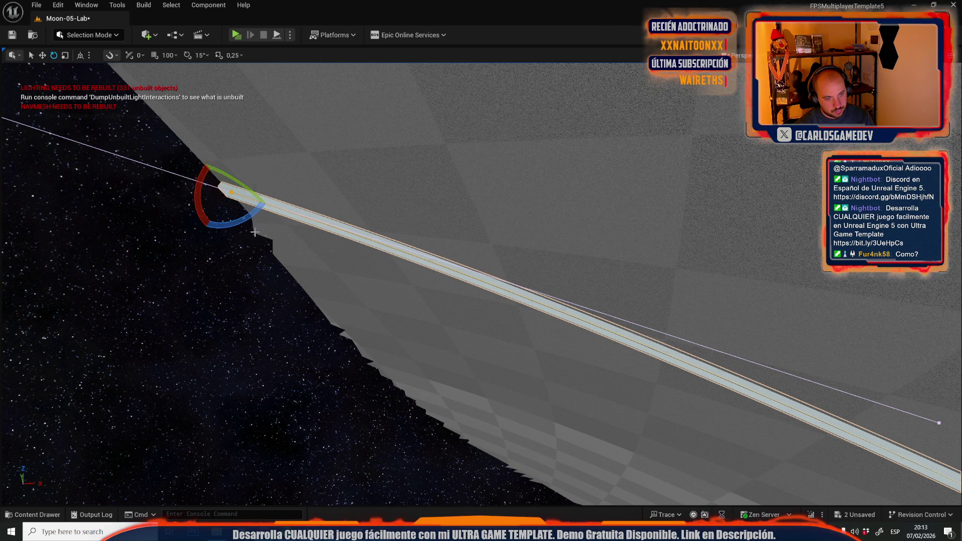
Undo a stray scale, nudge the rail's rotation to -0.45°, and select the vertical rail.
scroll(254, 232, "down", 8)
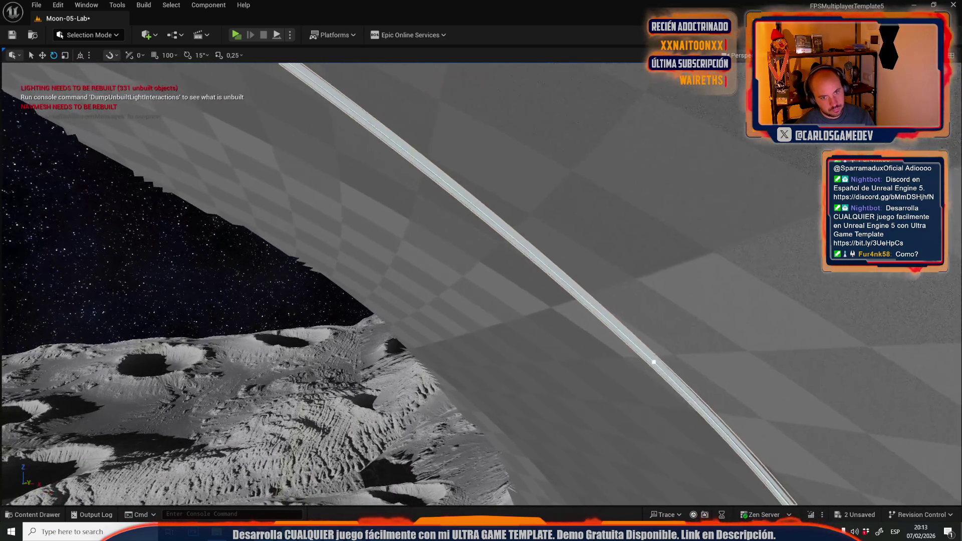
left_click_drag(564, 328, 561, 327)
left_click_drag(637, 358, 638, 358)
key("r")
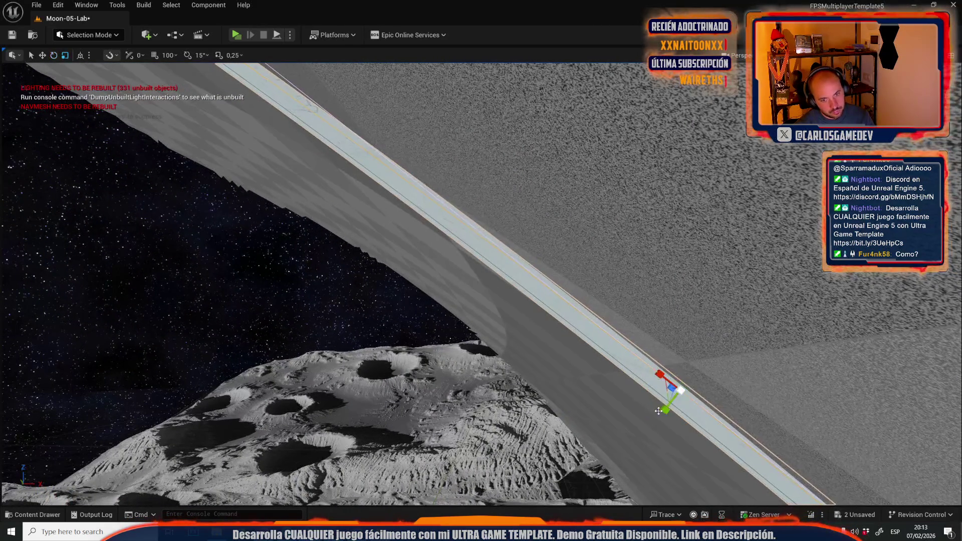
left_click_drag(667, 411, 646, 411)
key("ctrl+z")
left_click_drag(643, 360, 644, 360)
mouse_move(645, 411)
left_mouse_down()
mouse_move(586, 399)
mouse_move(552, 317)
left_mouse_up()
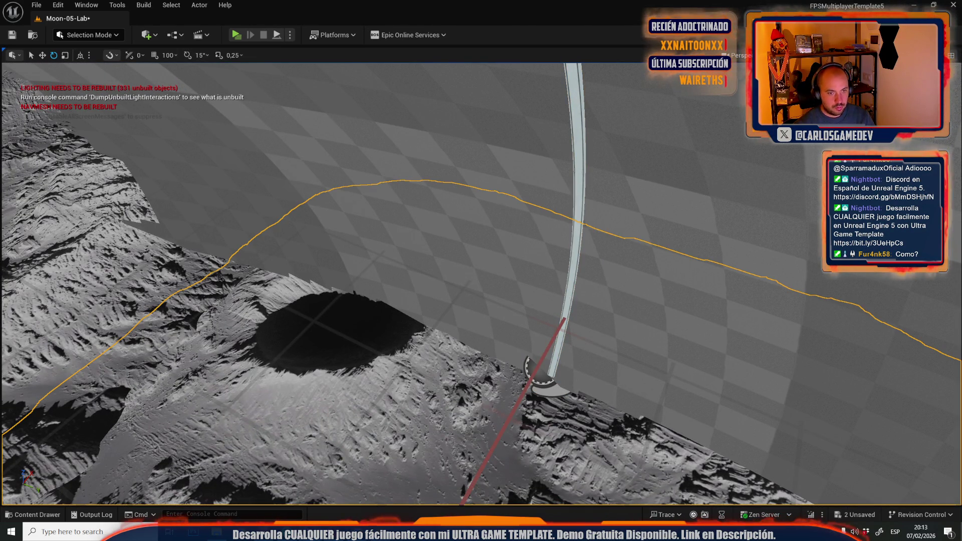
left_click(569, 300)
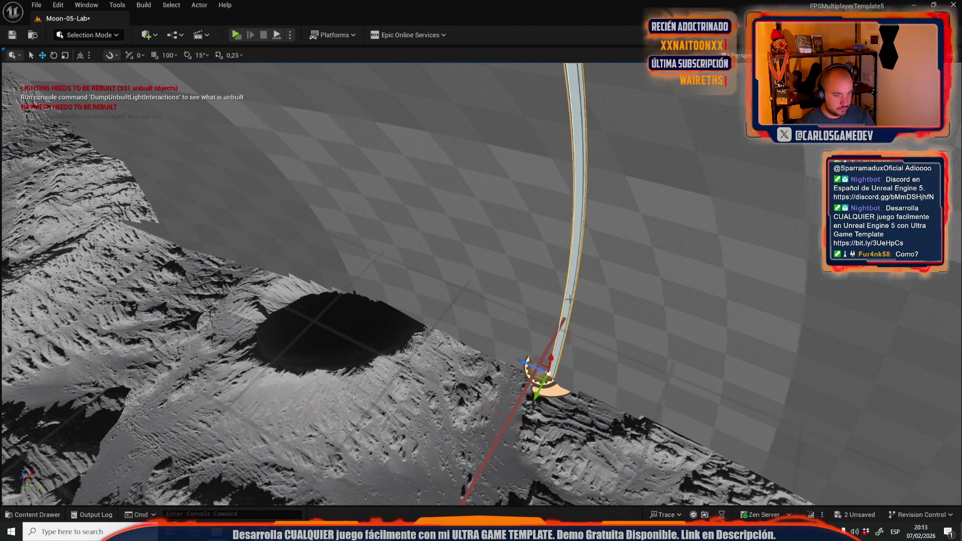
left_click(117, 5)
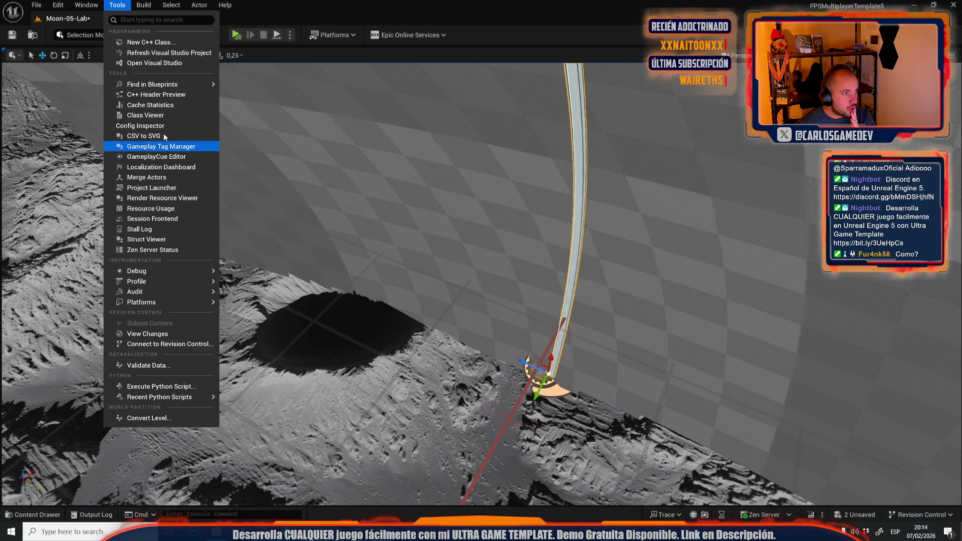
Merge the two rail mesh components into static mesh 'SM_asdgedregrtergerta', replacing the source actors.
mouse_move(154, 91)
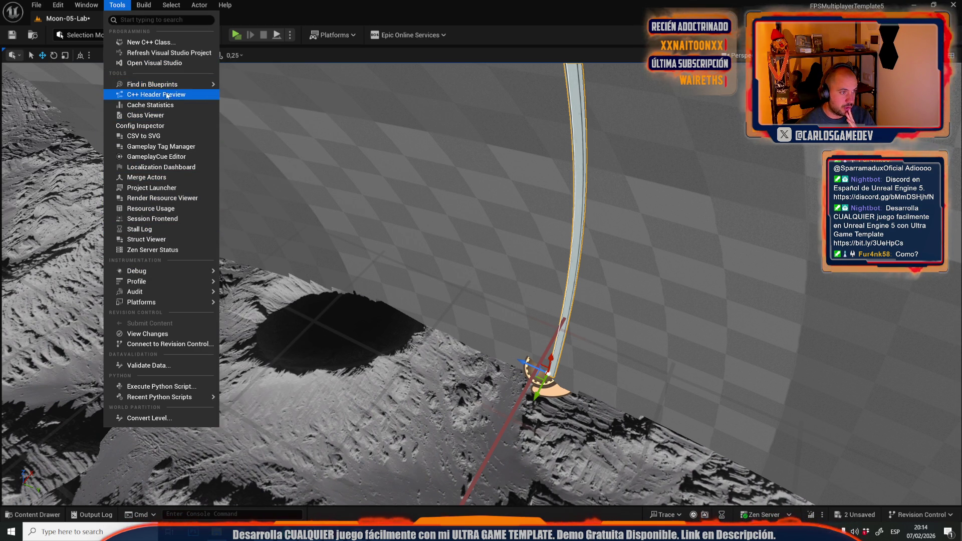
left_click(150, 177)
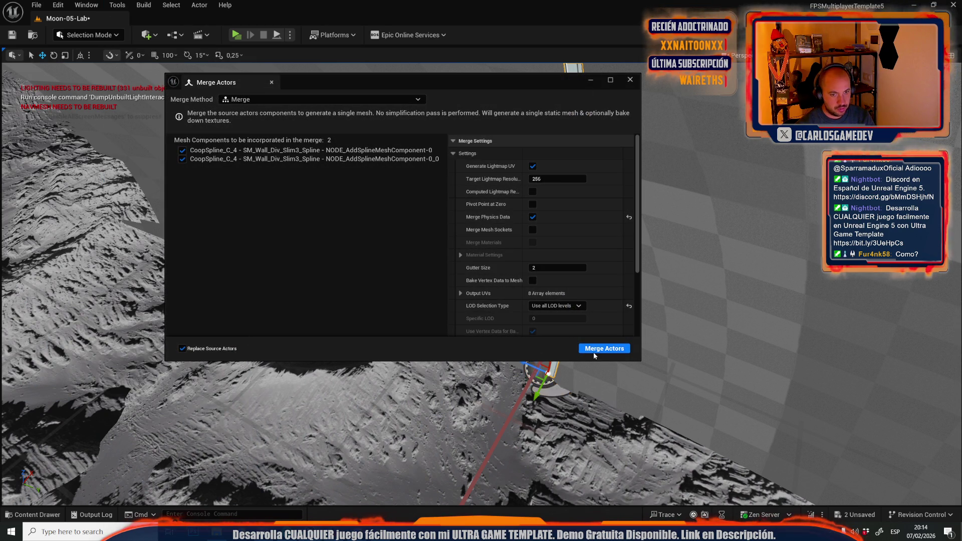
left_click(595, 354)
type("asdgedregrtergerta")
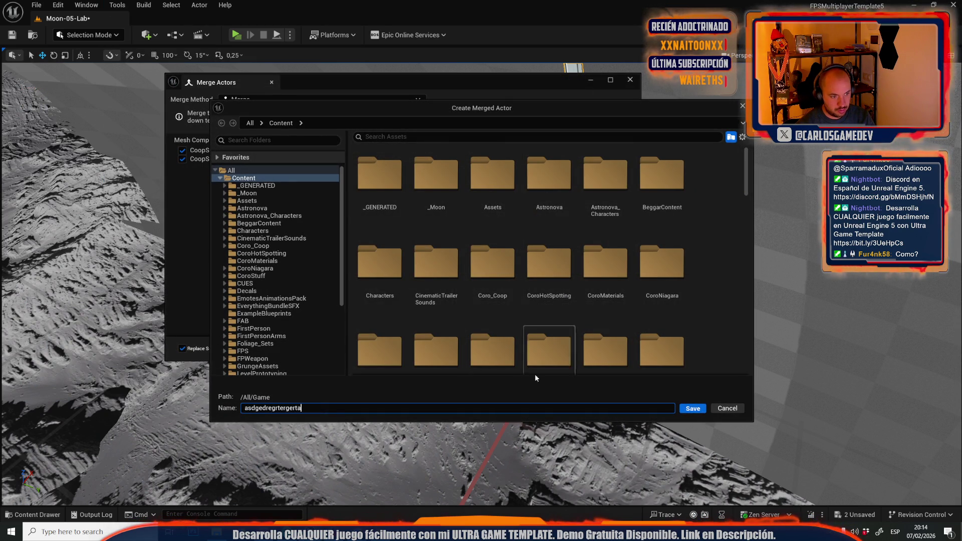
left_click(693, 410)
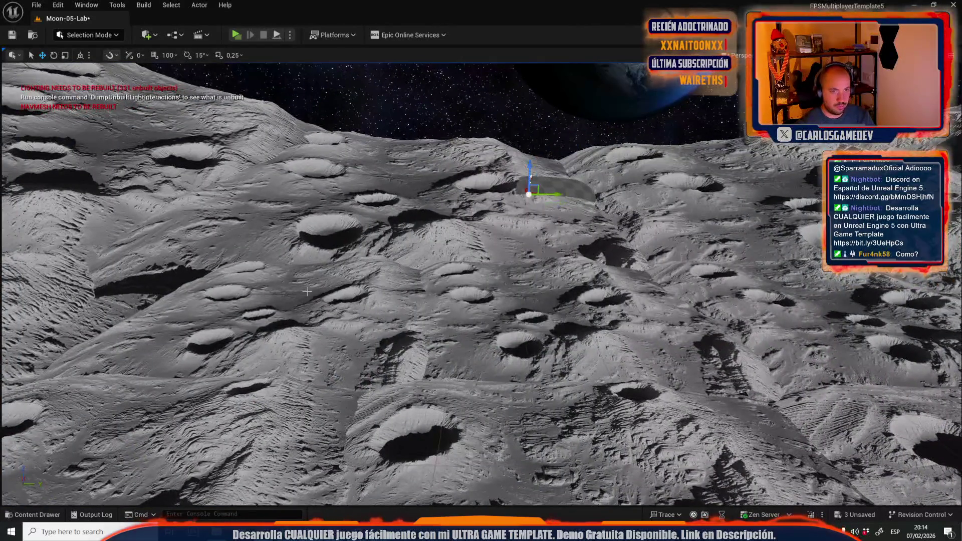
Undo the location reset and move the cable mesh's pivot to World Origin with Edit Pivot in Modeling Mode.
key("ctrl+z")
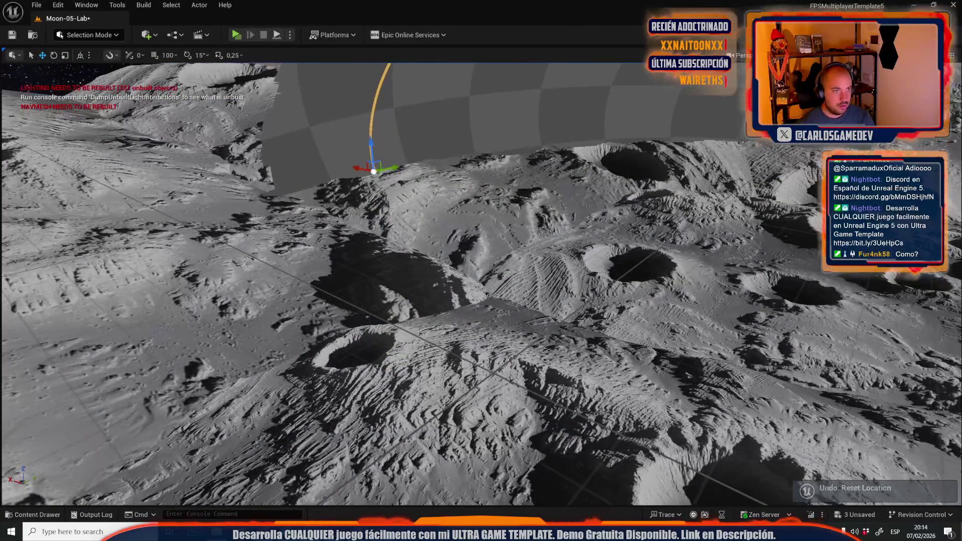
left_click(83, 36)
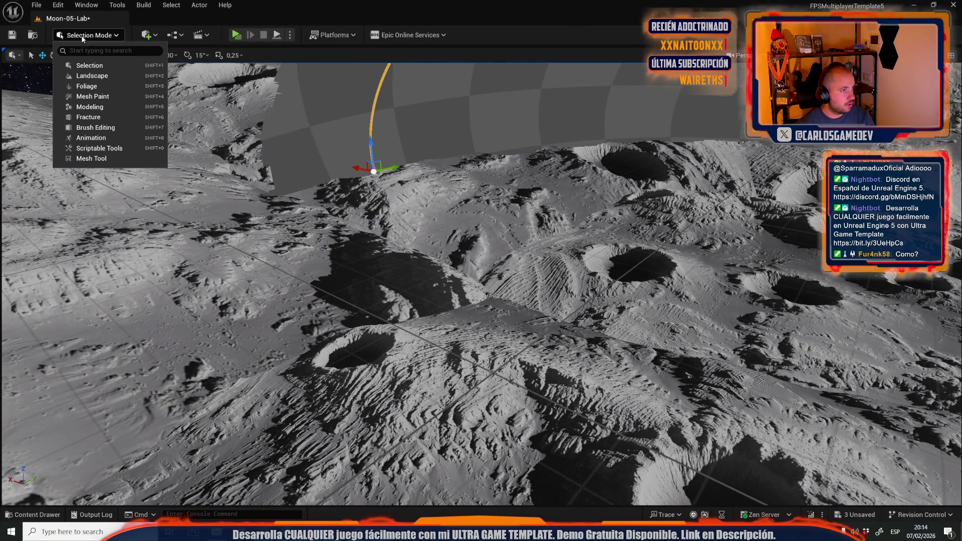
left_click(87, 106)
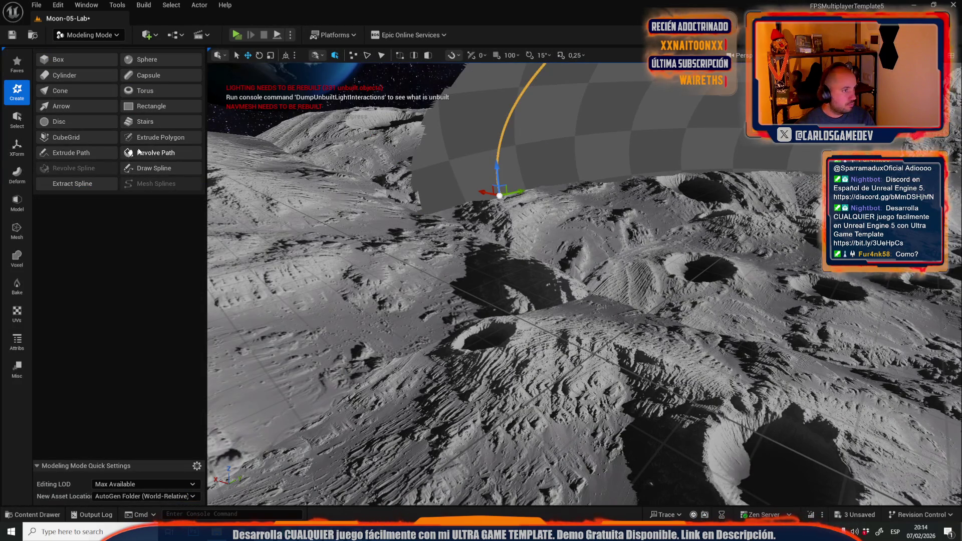
left_click(17, 149)
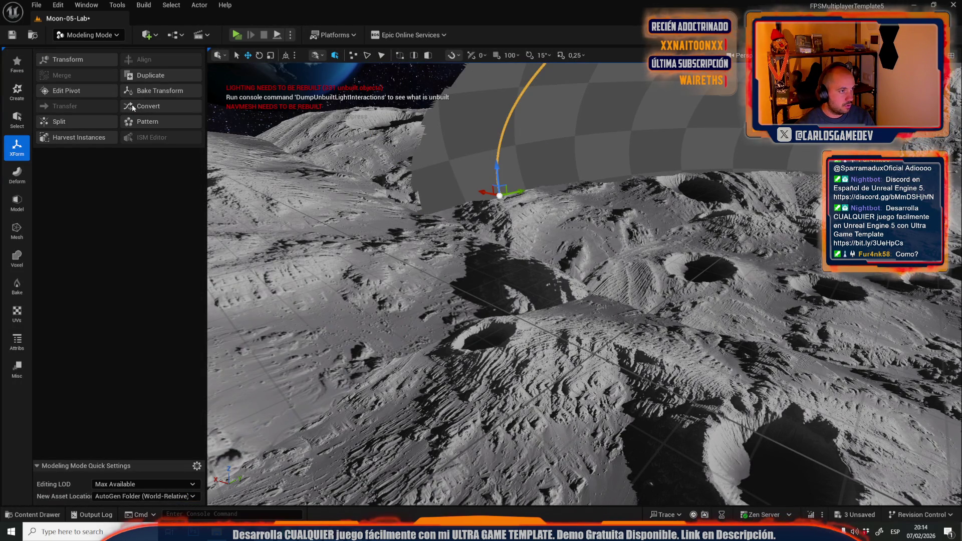
left_click(67, 95)
left_click(152, 196)
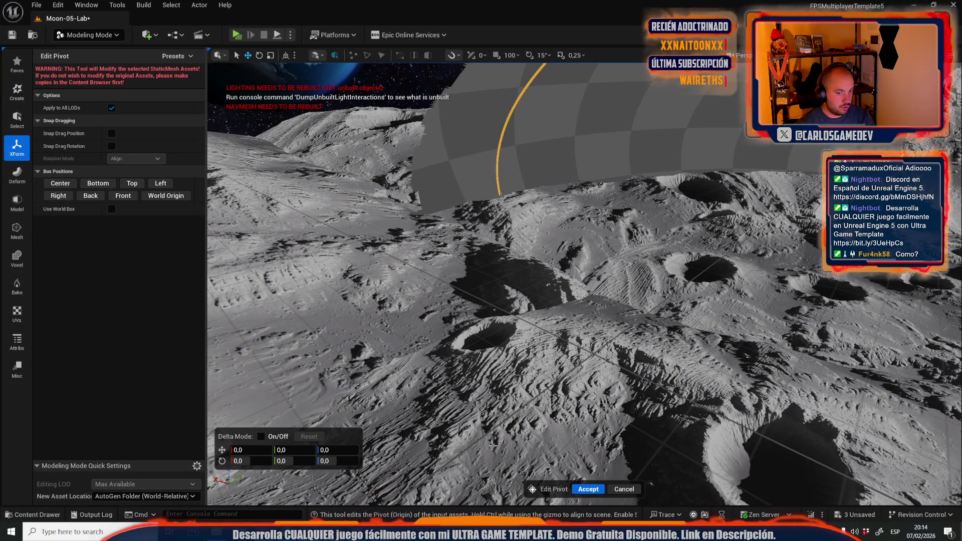
left_click(586, 489)
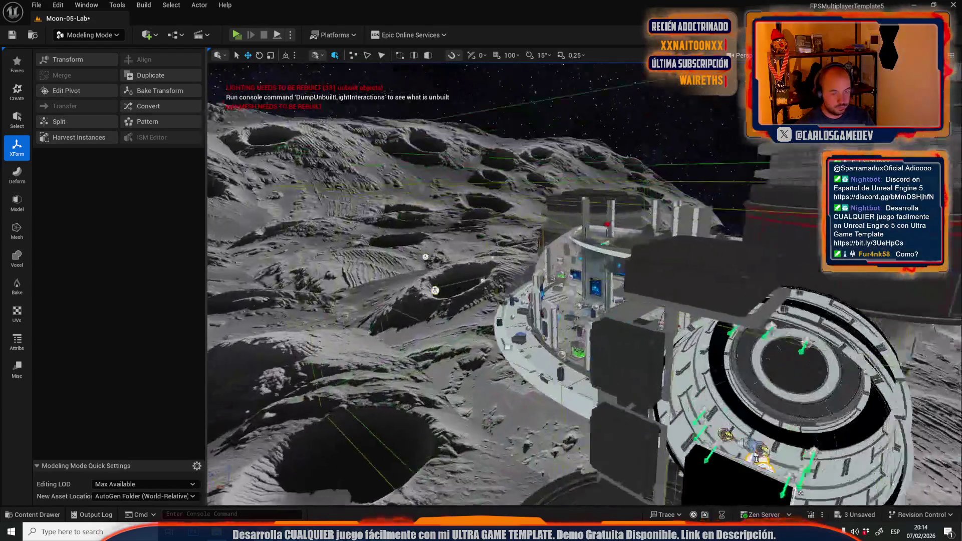
Select only the curved cable mesh and frame it in the viewport.
left_click_drag(526, 217, 526, 217)
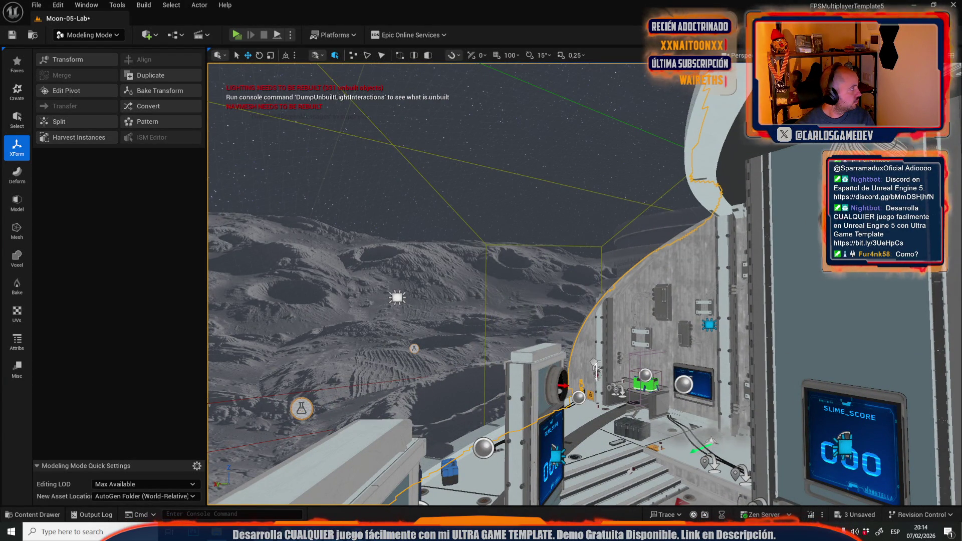
left_click_drag(526, 217, 526, 217)
left_click(552, 350)
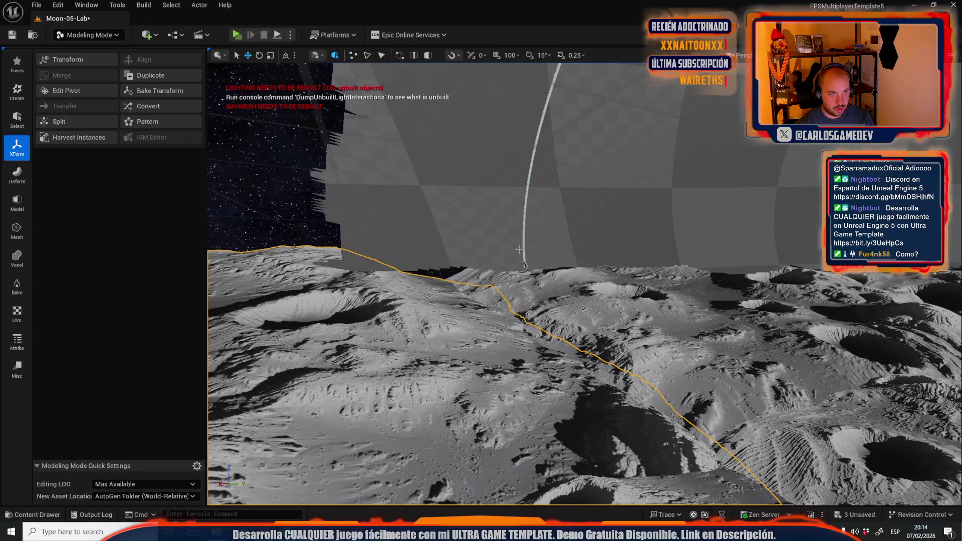
left_click(524, 247)
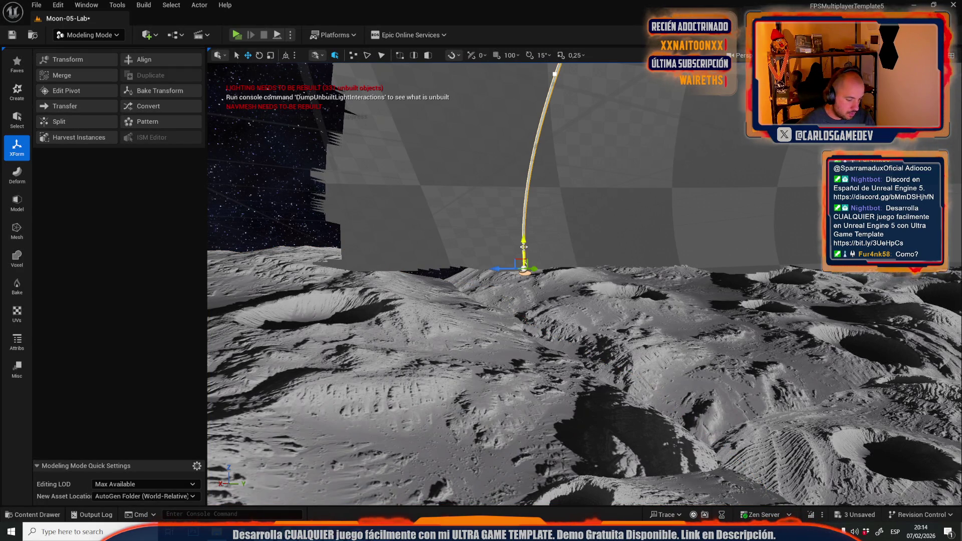
left_click(524, 247)
key("f")
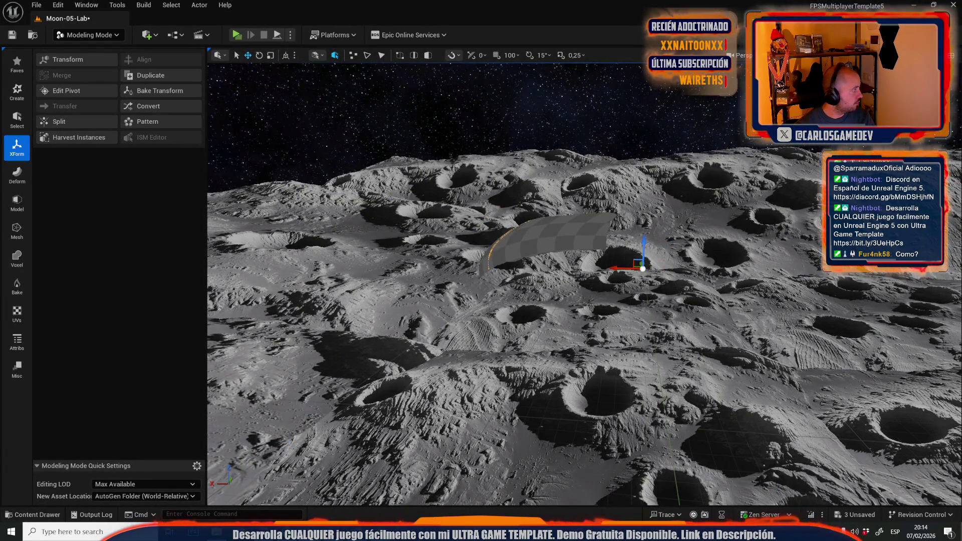
Position the view over the blue-lit lab room, return to Selection Mode and enable rotation snapping.
key("w")
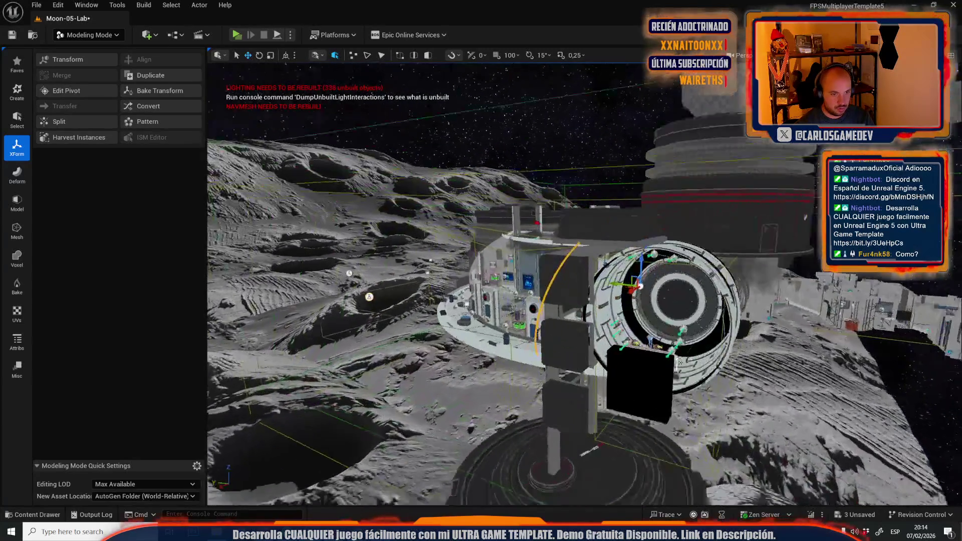
key("w")
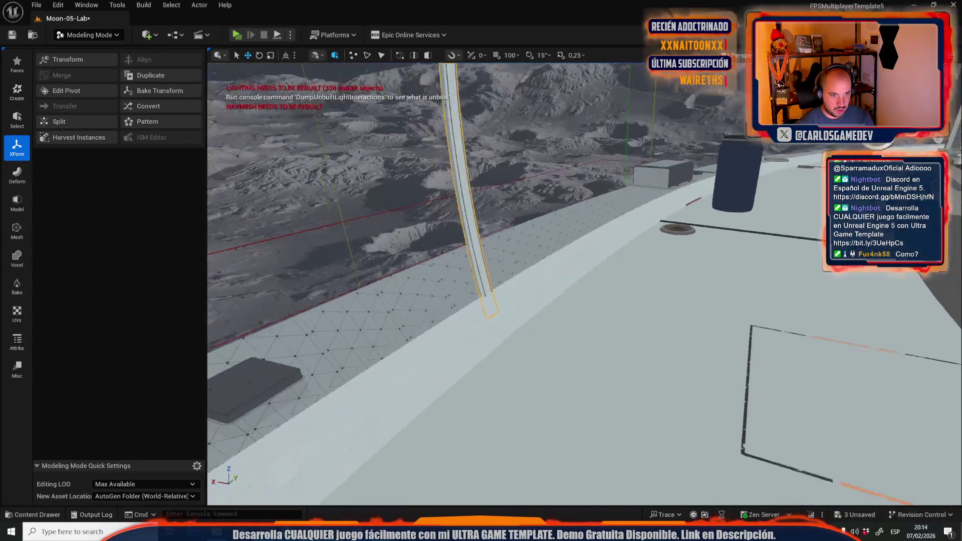
key("w")
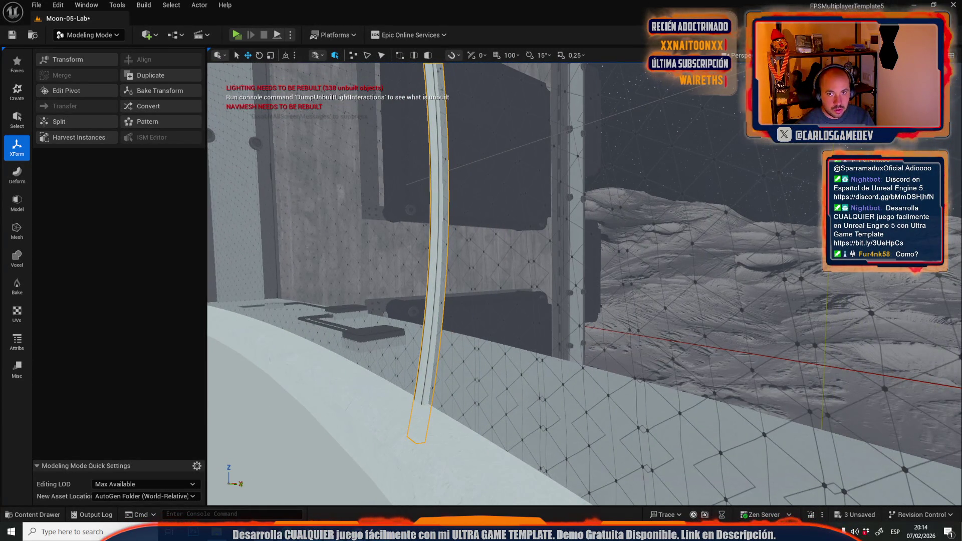
key("s")
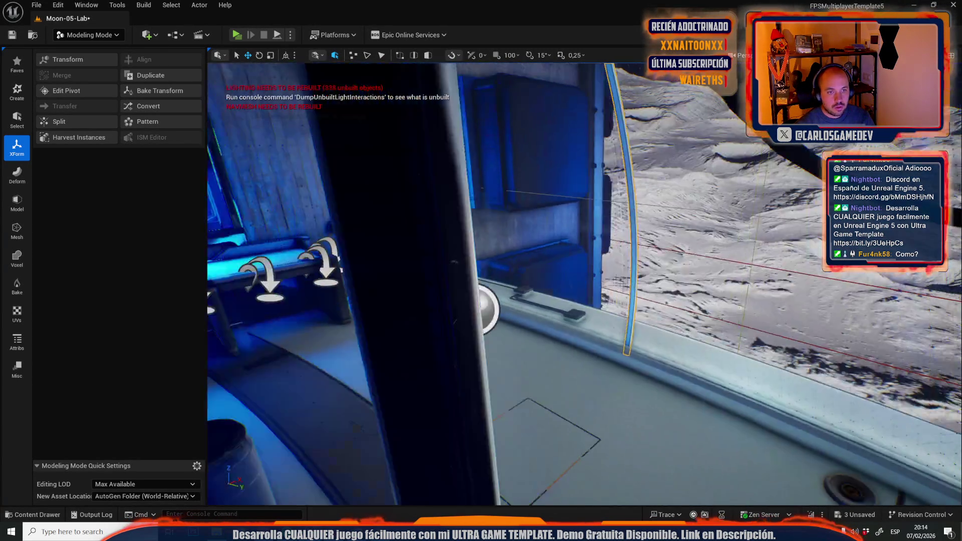
key("w")
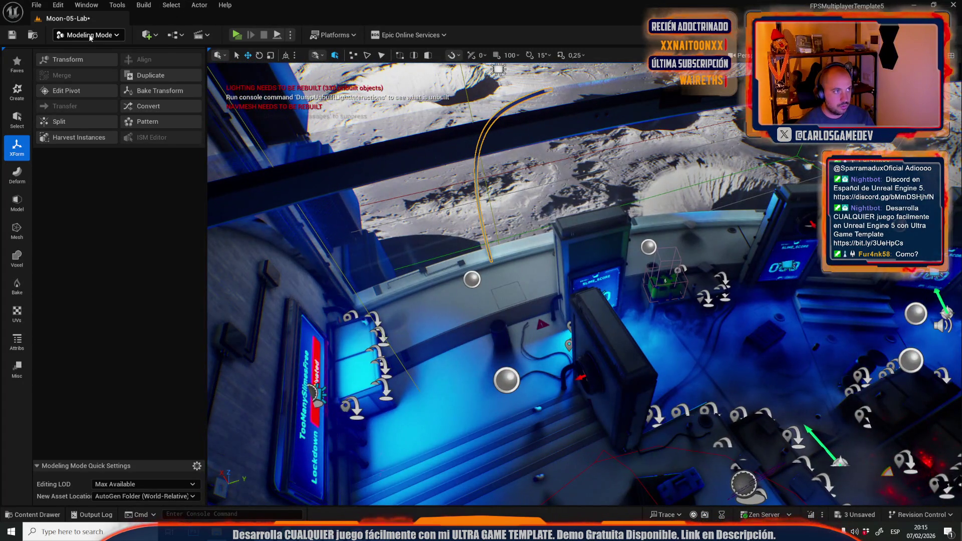
left_click(90, 35)
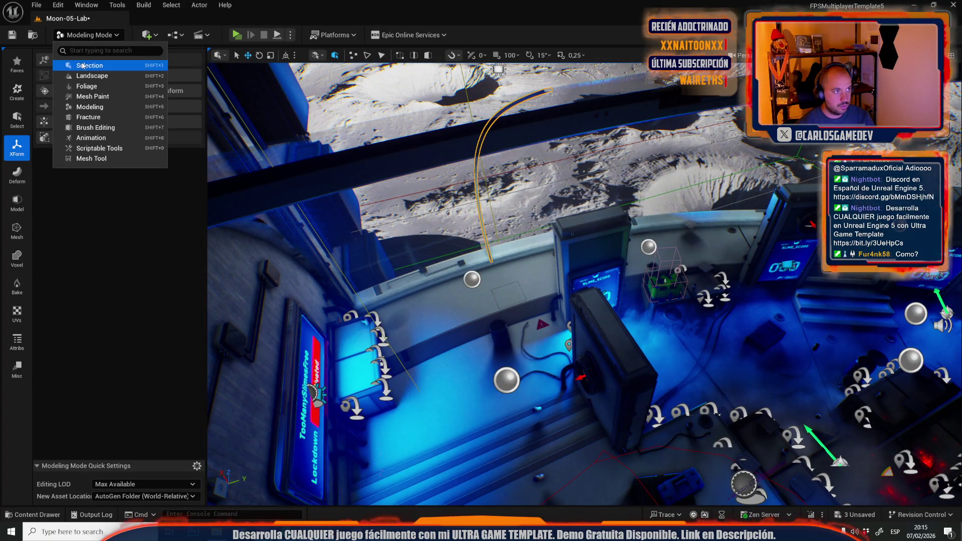
left_click(90, 66)
left_click(187, 55)
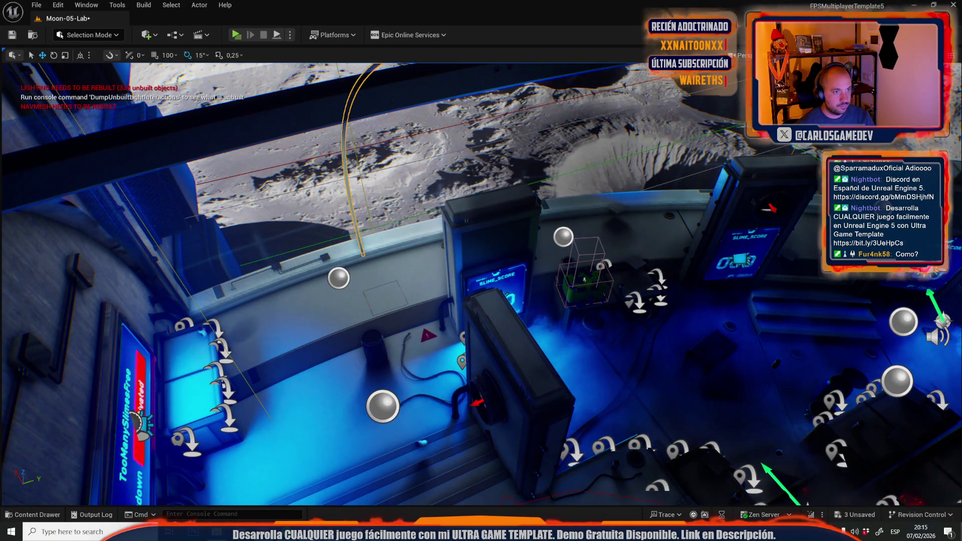
Set the rotation snap step to 5° and rotate the cable onto the curved window frame.
key("s")
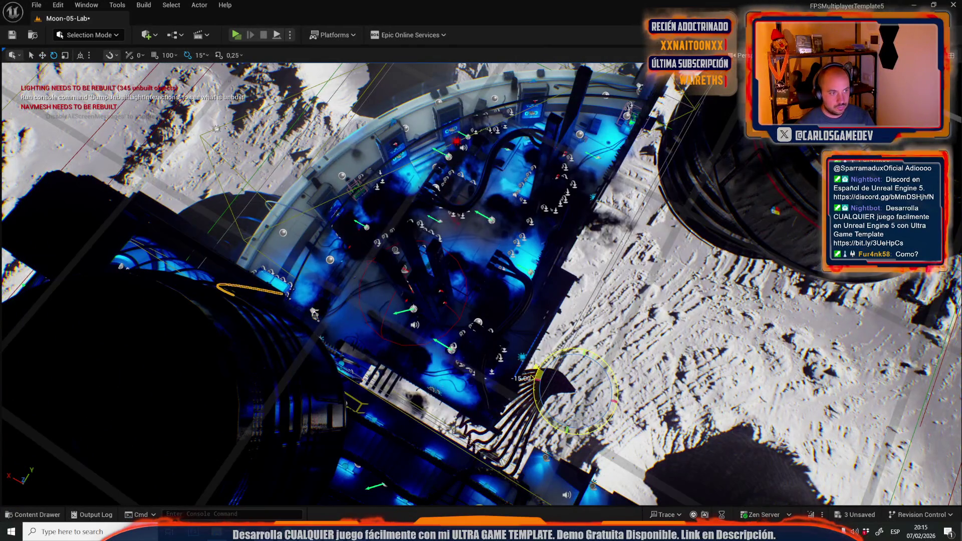
left_click(202, 55)
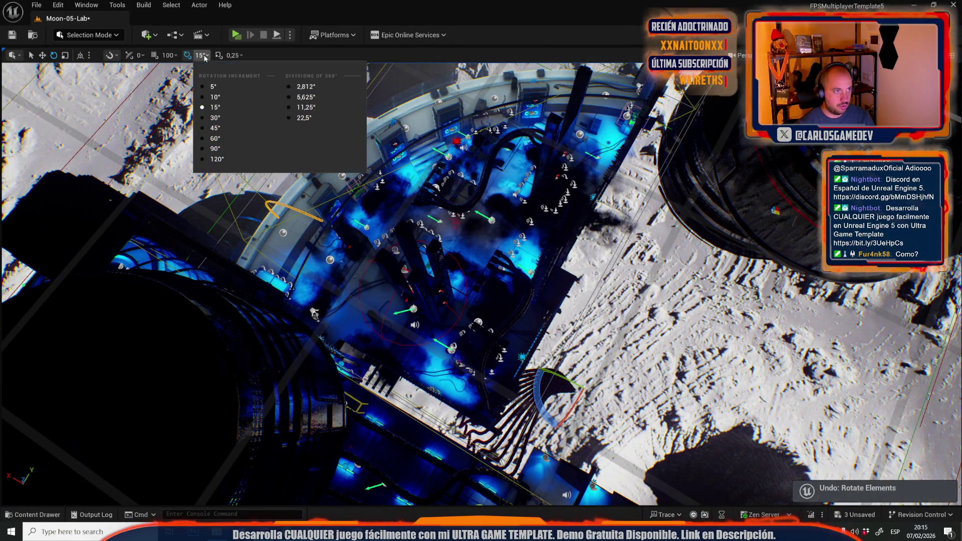
left_click(213, 87)
mouse_move(521, 367)
left_mouse_down()
mouse_move(535, 370)
mouse_move(522, 400)
mouse_move(481, 400)
mouse_move(467, 416)
left_mouse_up()
mouse_move(499, 401)
left_mouse_down()
mouse_move(451, 408)
mouse_move(520, 407)
mouse_move(458, 426)
mouse_move(458, 326)
mouse_move(458, 441)
mouse_move(641, 340)
mouse_move(611, 351)
left_mouse_up()
scroll(458, 425, "up", 2)
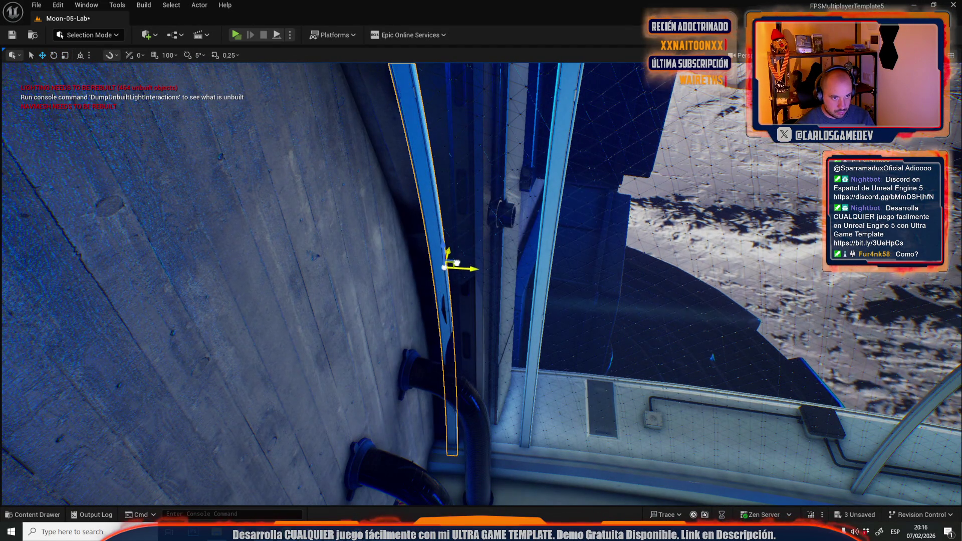
left_click_drag(456, 264, 449, 200)
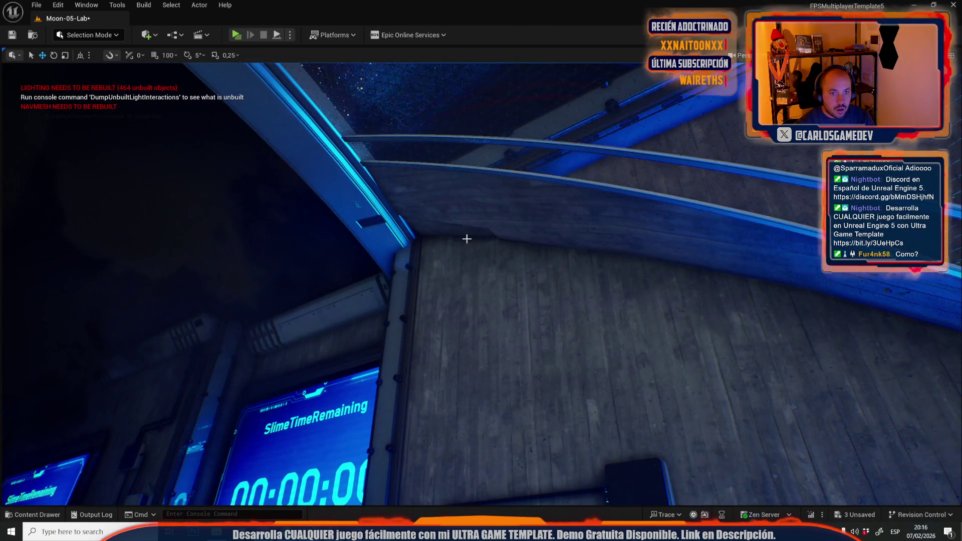
left_click_drag(411, 164, 416, 190)
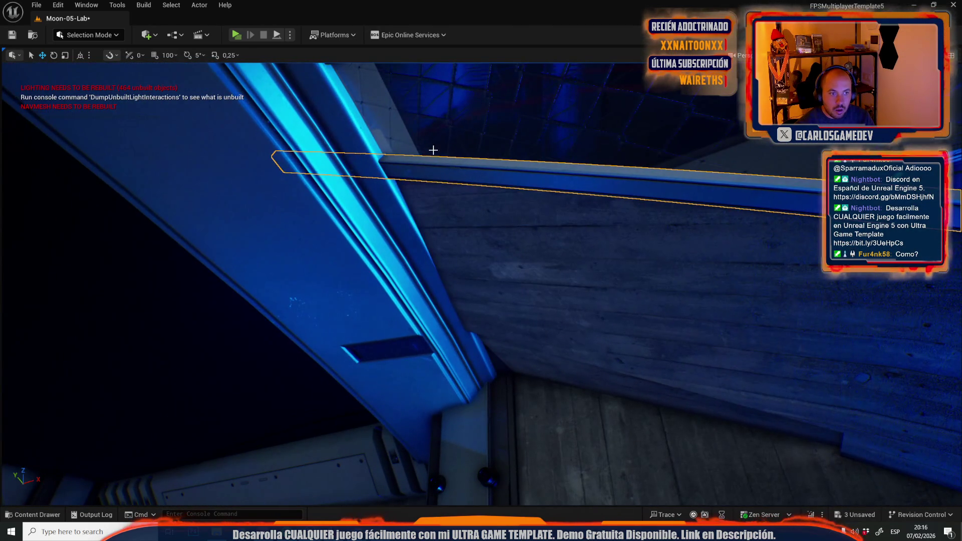
left_click_drag(485, 236, 401, 318)
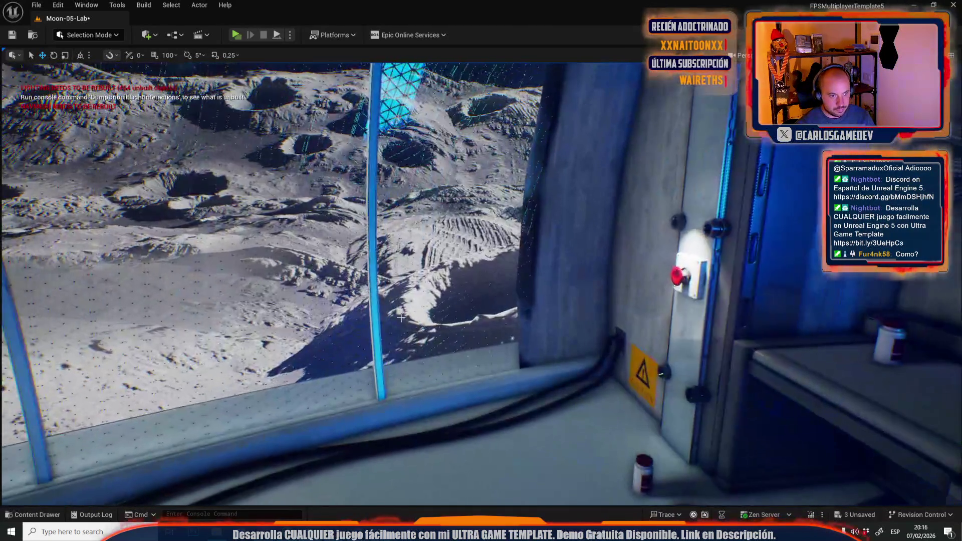
key("f")
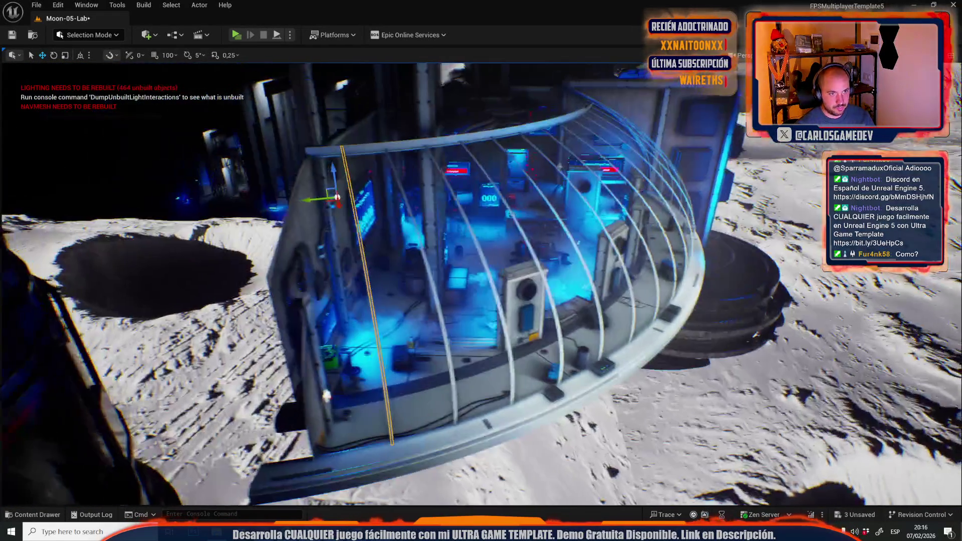
key("e")
left_click_drag(481, 271, 406, 283)
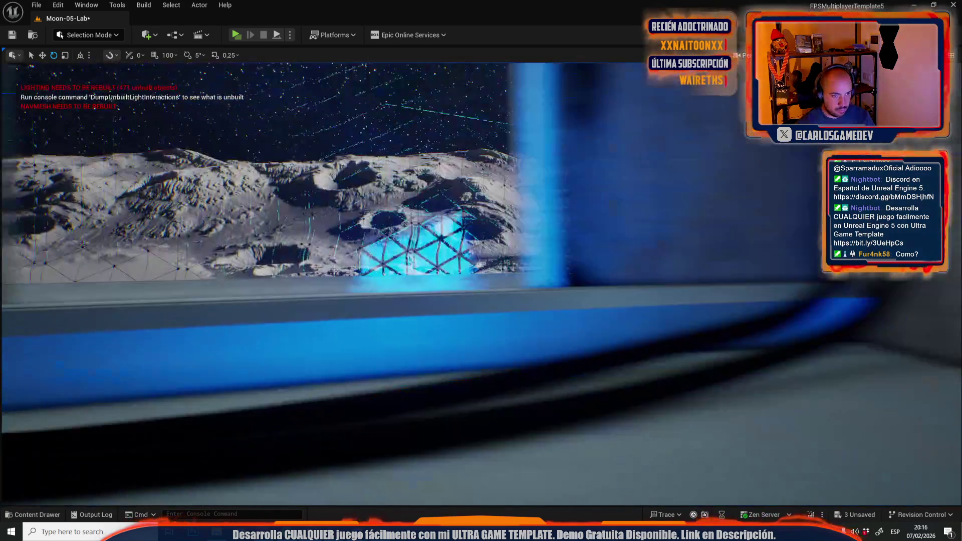
left_click_drag(406, 283, 330, 296)
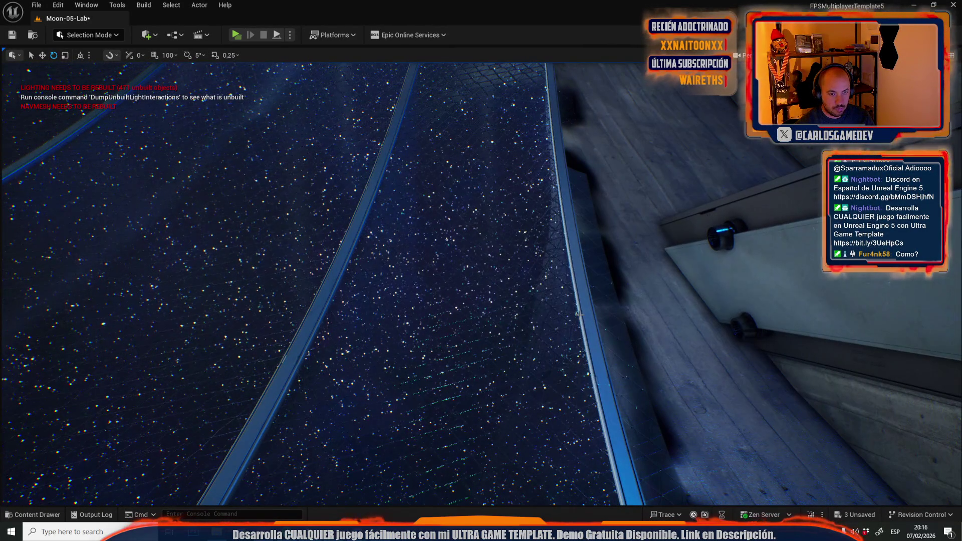
left_click_drag(581, 315, 532, 269)
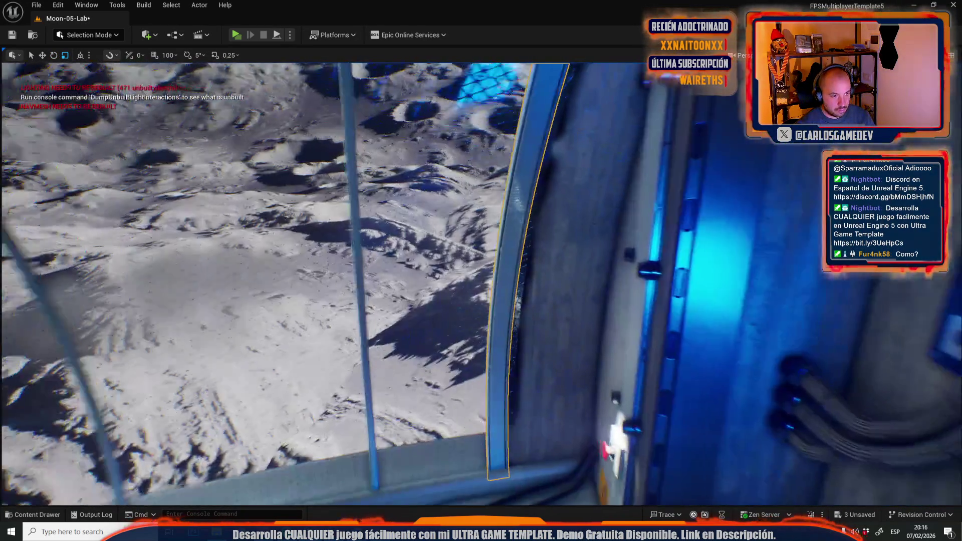
left_click_drag(481, 281, 421, 311)
left_click_drag(729, 220, 729, 221)
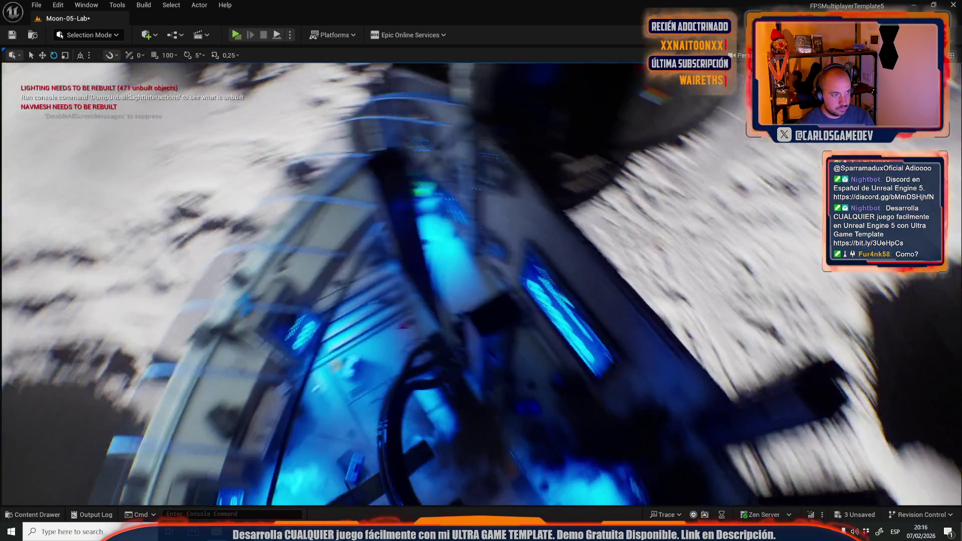
left_click_drag(421, 311, 406, 318)
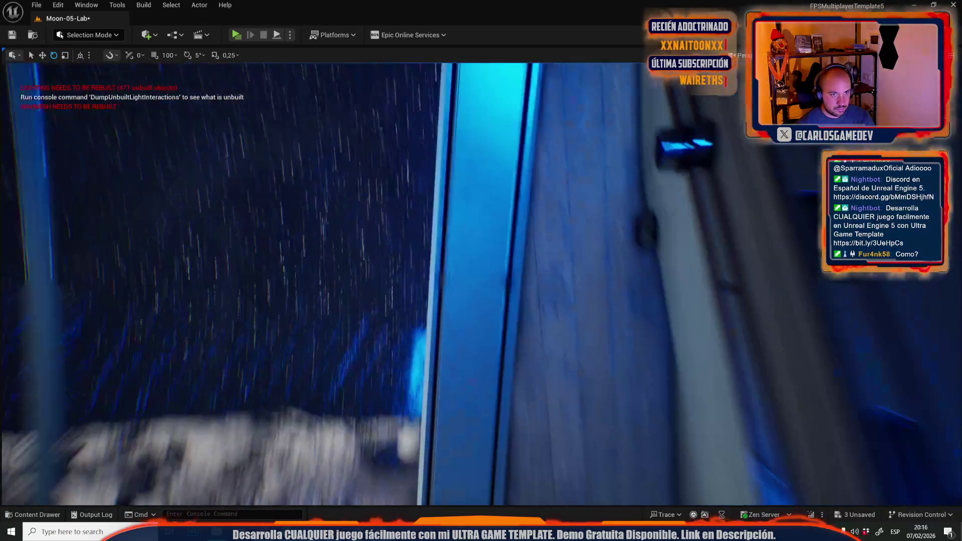
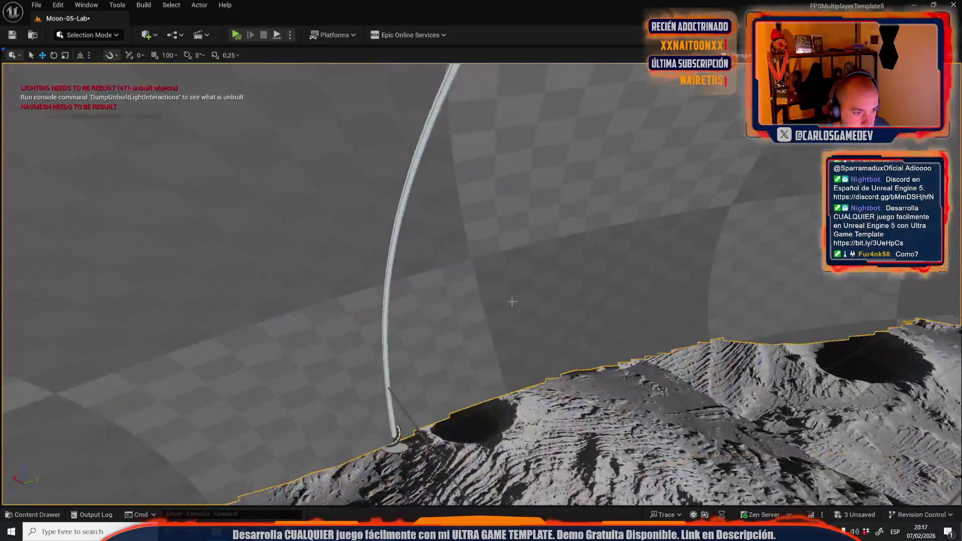
Delete the tall curved spline pole, restore it with undo, and return to the dome platform.
left_click(368, 337)
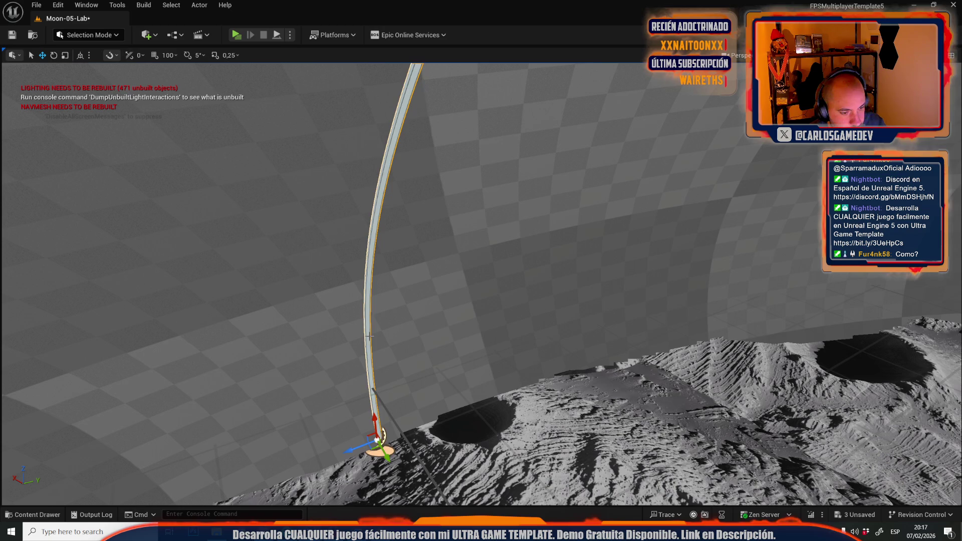
key("Delete")
left_click_drag(368, 337, 336, 321)
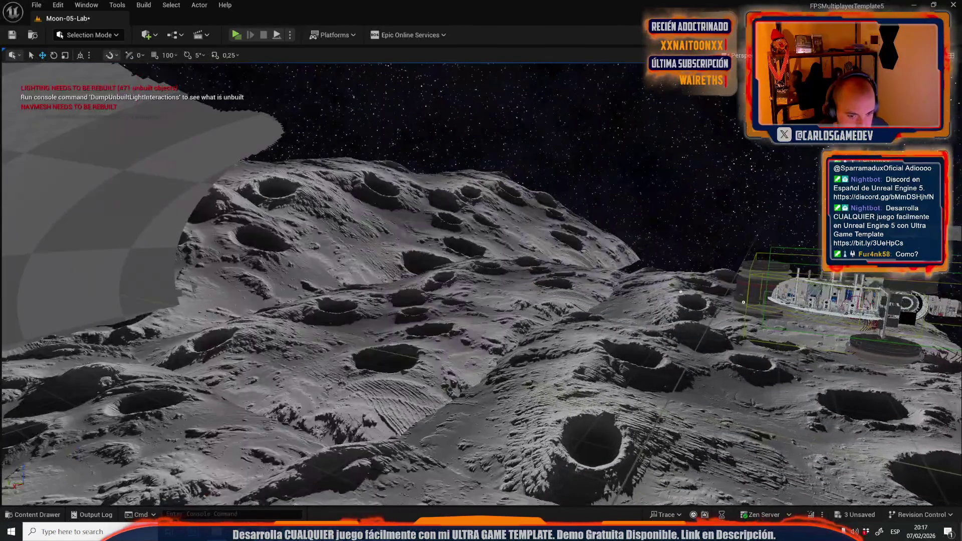
key("ctrl+z")
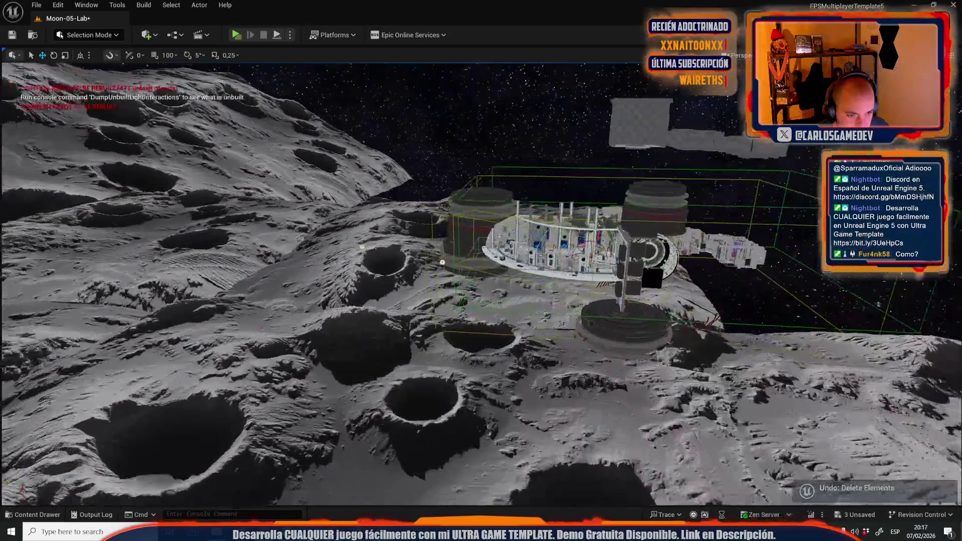
left_click_drag(443, 262, 376, 244)
left_click(377, 243)
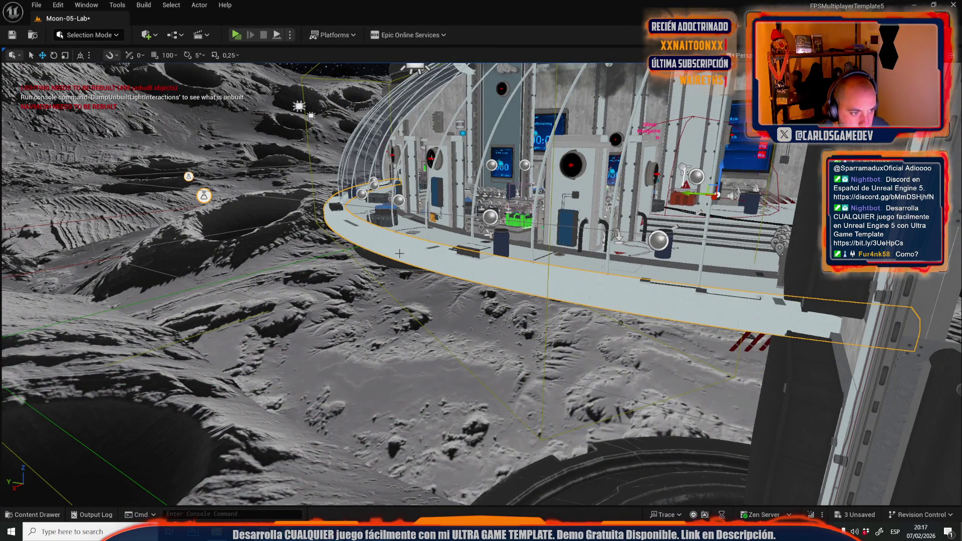
mouse_move(400, 254)
left_mouse_down()
mouse_move(368, 281)
mouse_move(349, 244)
left_mouse_up()
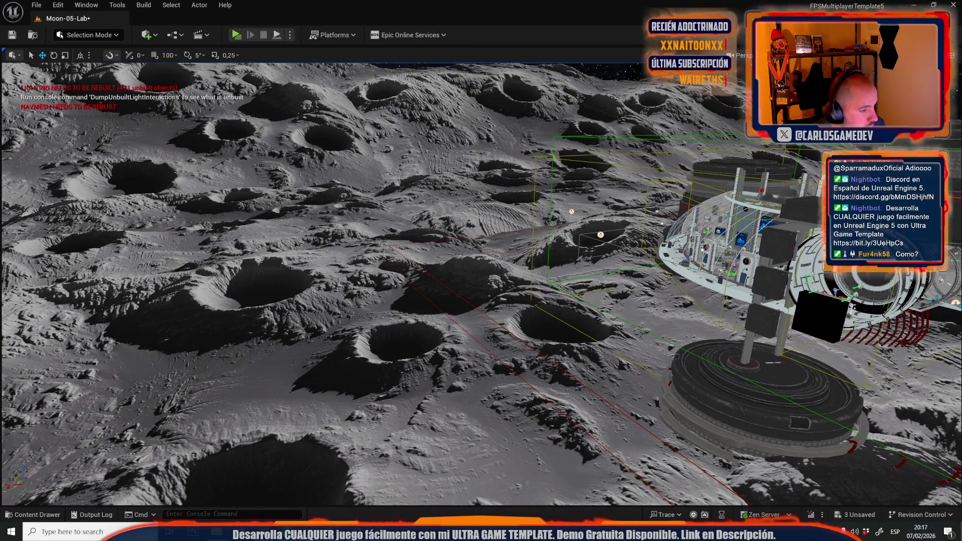
mouse_move(347, 310)
left_mouse_down()
mouse_move(346, 281)
mouse_move(360, 270)
mouse_move(371, 265)
mouse_move(373, 293)
mouse_move(434, 249)
mouse_move(451, 331)
mouse_move(426, 311)
mouse_move(451, 319)
mouse_move(434, 314)
mouse_move(722, 297)
left_mouse_up()
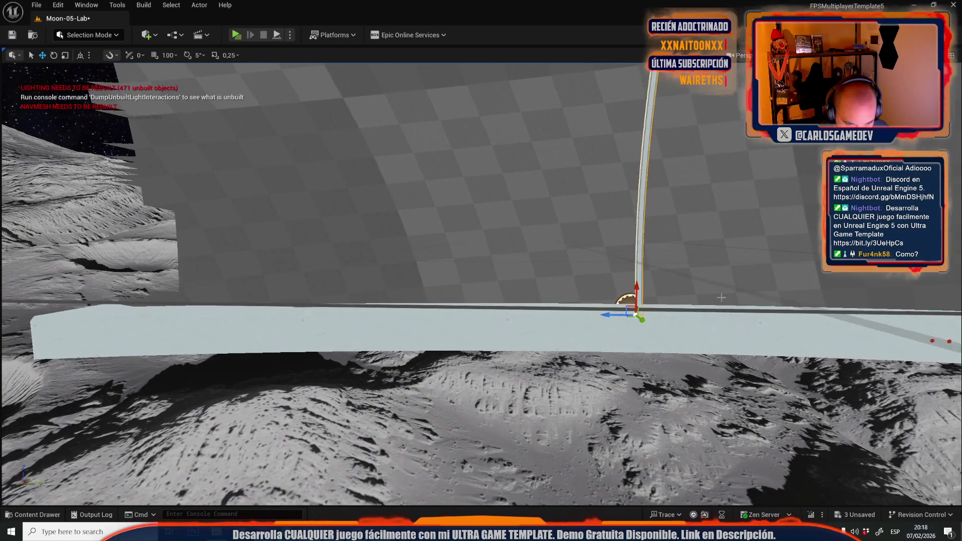
Rotate the pole 90° with 5° rotation snapping so it lies along the floor.
key("e")
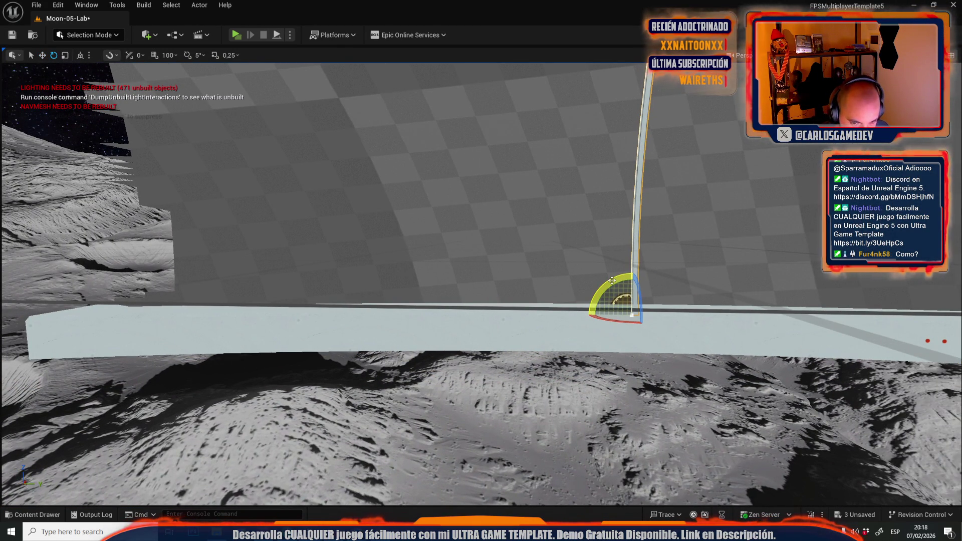
left_click_drag(612, 280, 619, 301)
key("ctrl+z")
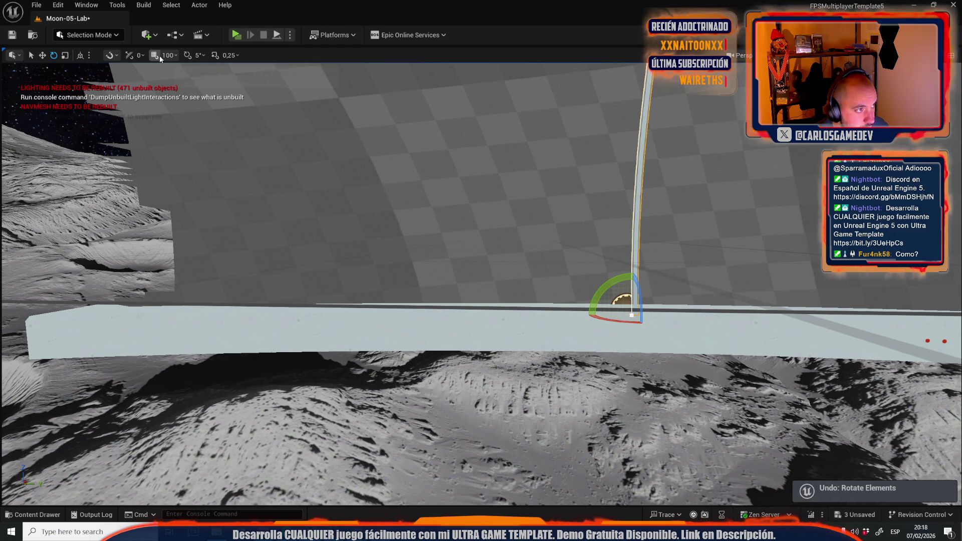
left_click(188, 55)
mouse_move(609, 286)
left_mouse_down()
mouse_move(687, 326)
mouse_move(642, 310)
mouse_move(371, 280)
mouse_move(146, 288)
left_mouse_up()
key("w")
key("f")
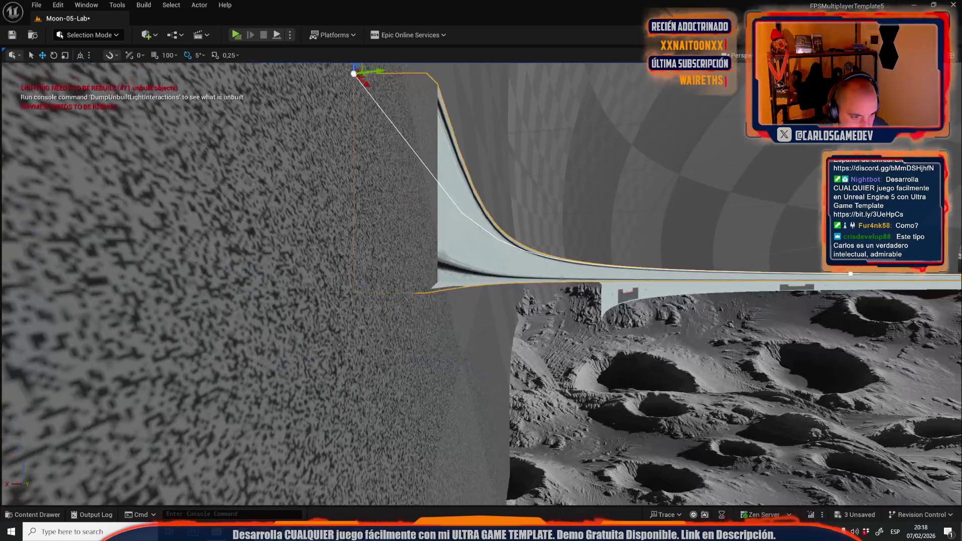
Drag the spline's end point far out so the rail runs along the floor beside the wall.
left_click(463, 313)
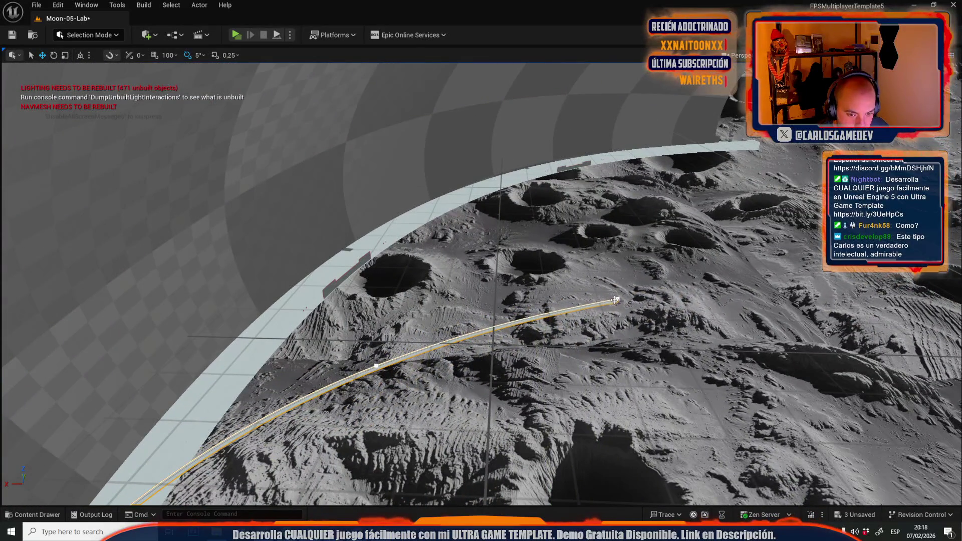
left_click(615, 300)
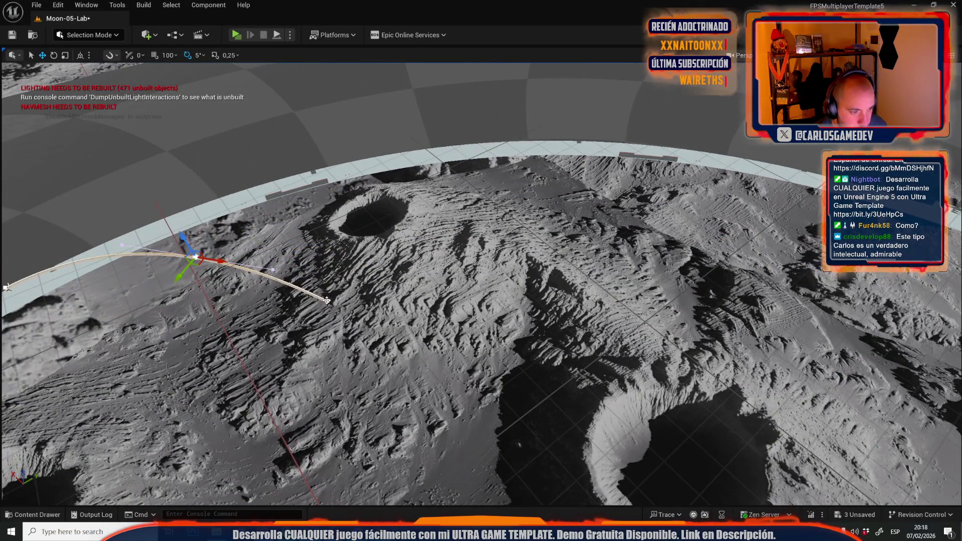
left_click_drag(338, 301, 822, 190)
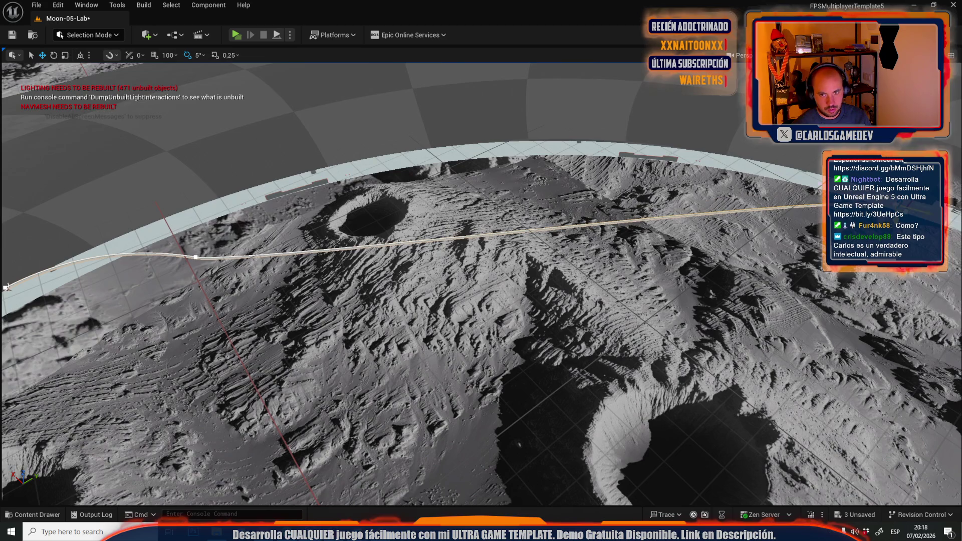
key("f")
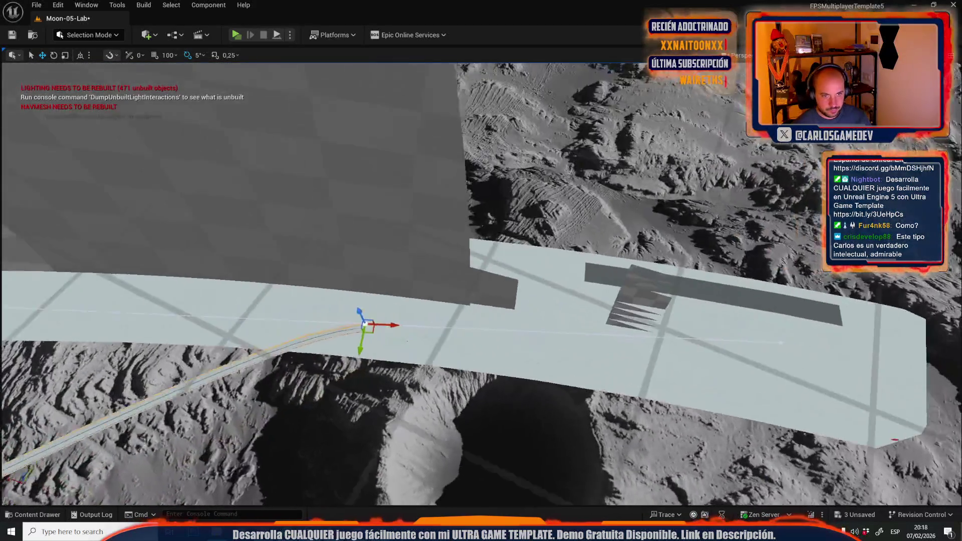
left_click_drag(455, 205, 455, 205)
mouse_move(303, 239)
left_mouse_down()
mouse_move(576, 288)
mouse_move(531, 271)
mouse_move(552, 269)
mouse_move(522, 271)
left_mouse_up()
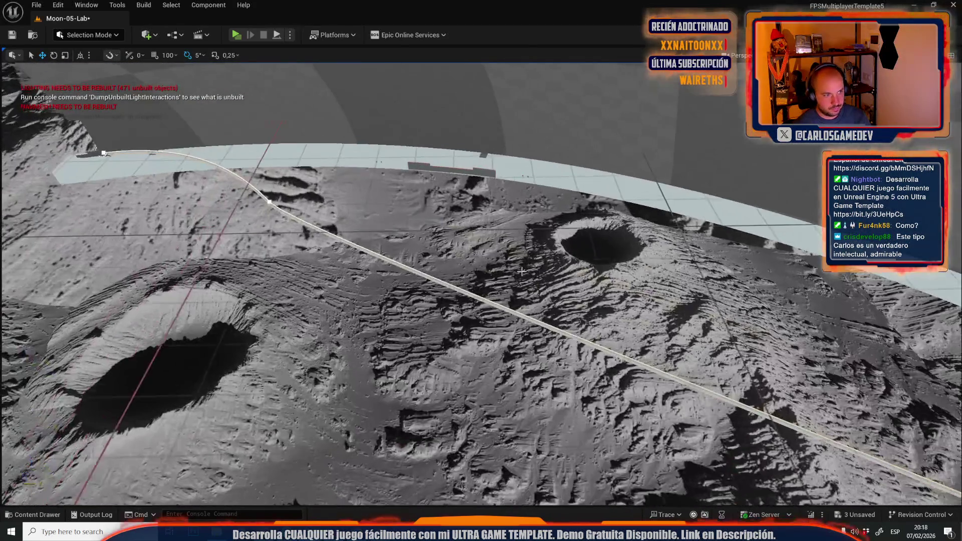
mouse_move(275, 212)
left_mouse_down()
mouse_move(301, 221)
mouse_move(502, 208)
mouse_move(527, 210)
mouse_move(514, 231)
mouse_move(552, 226)
left_mouse_up()
key("e")
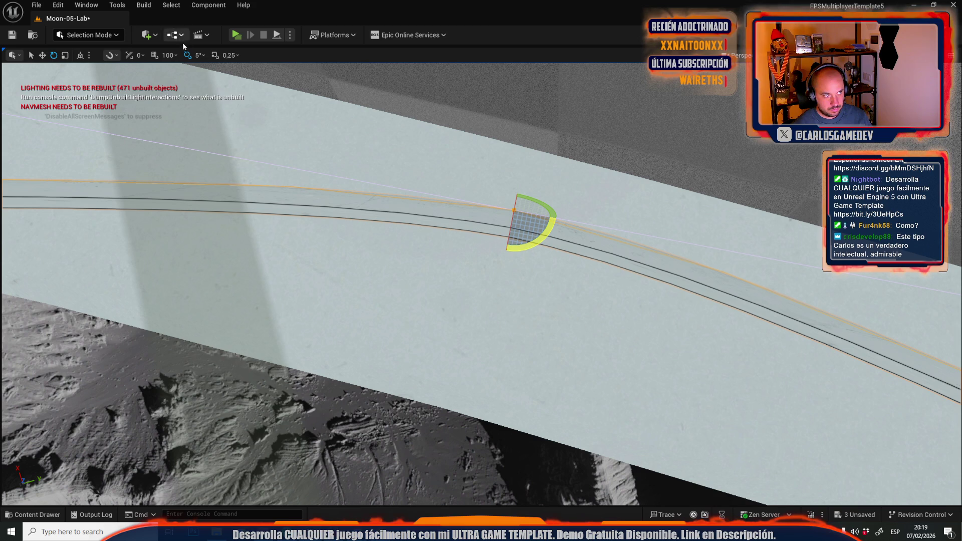
Undo the track piece's rotation and raise its point along the Y axis.
key("ctrl+z")
key("w")
left_click_drag(487, 229, 521, 133)
mouse_move(468, 164)
left_mouse_down()
mouse_move(431, 131)
mouse_move(454, 195)
mouse_move(428, 340)
left_mouse_up()
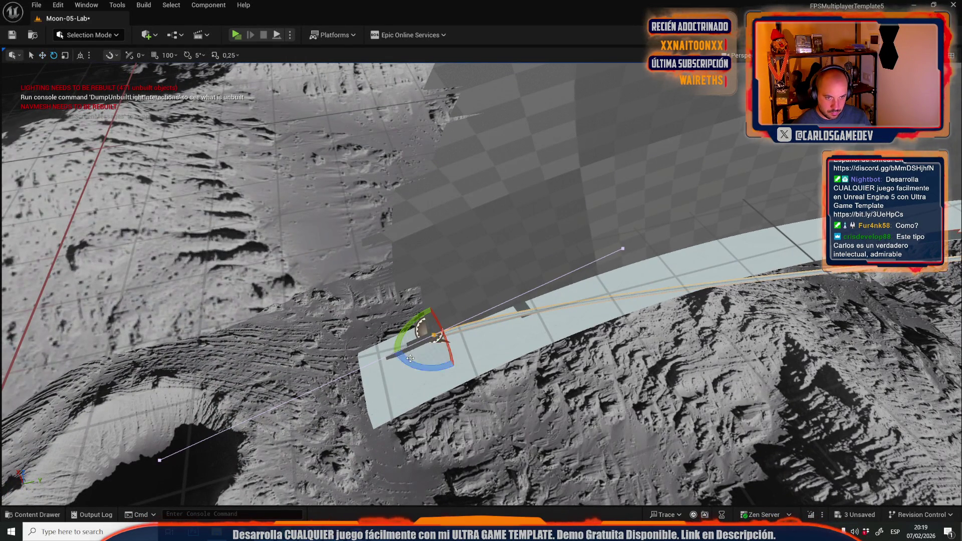
mouse_move(462, 325)
left_mouse_down()
mouse_move(441, 308)
mouse_move(482, 283)
left_mouse_up()
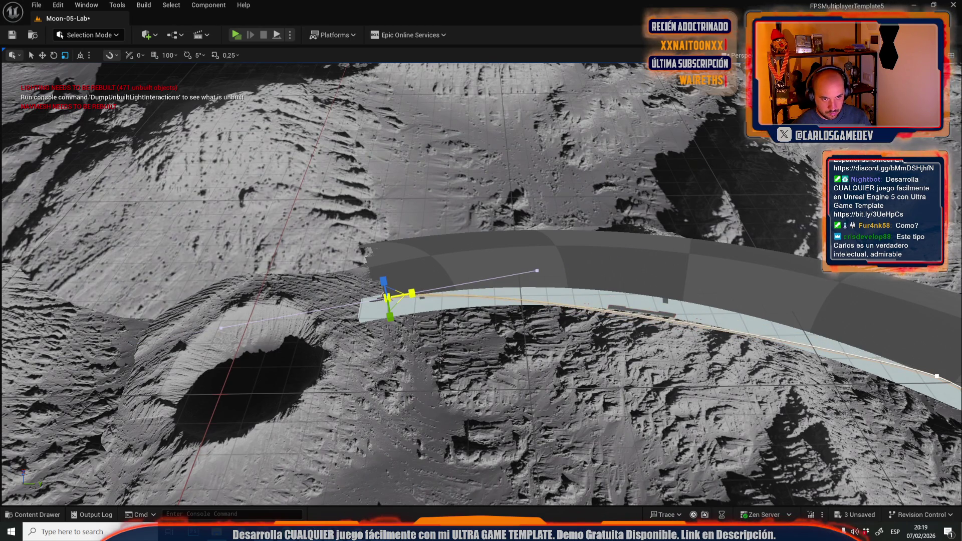
left_click_drag(482, 282, 514, 214)
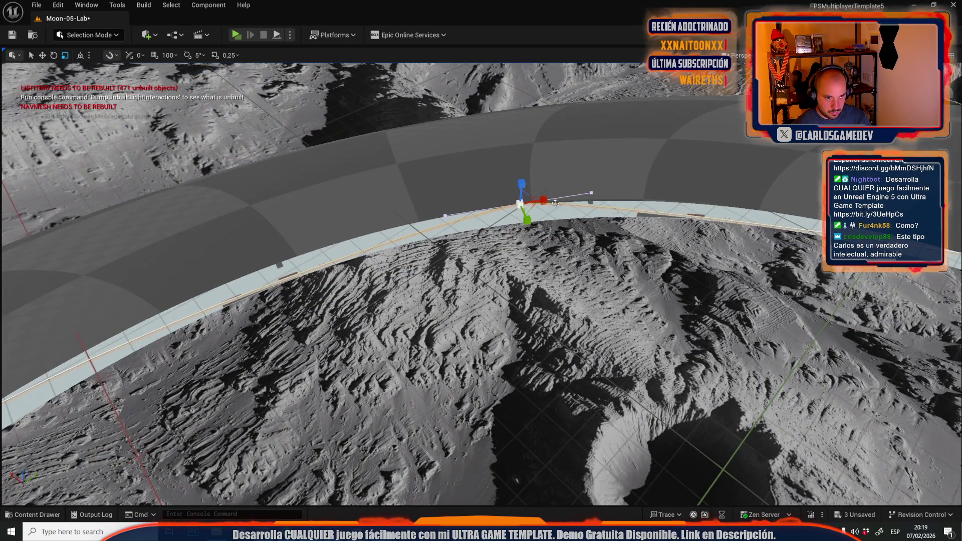
Lengthen the tangents on the middle and end spline points to smooth the curve.
left_click_drag(672, 180, 818, 157)
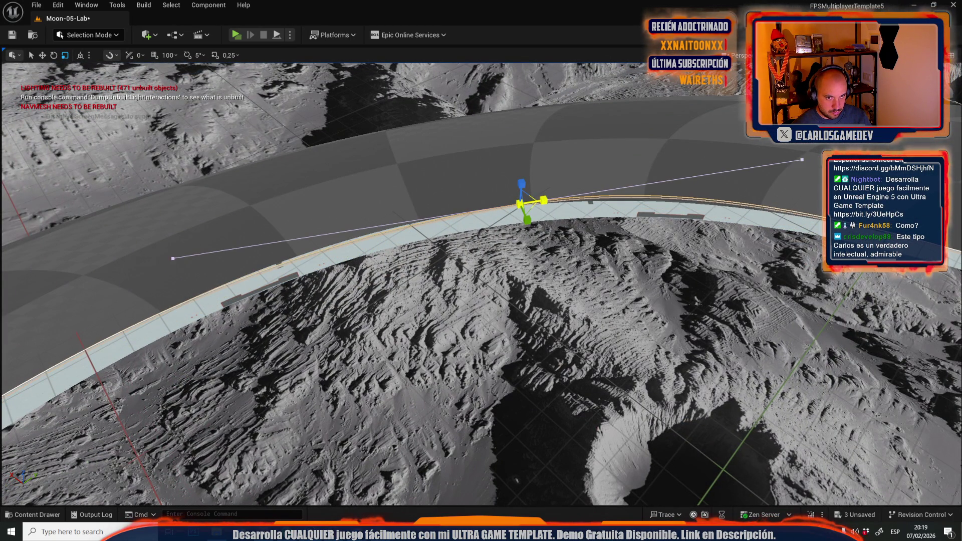
left_click_drag(537, 231, 649, 173)
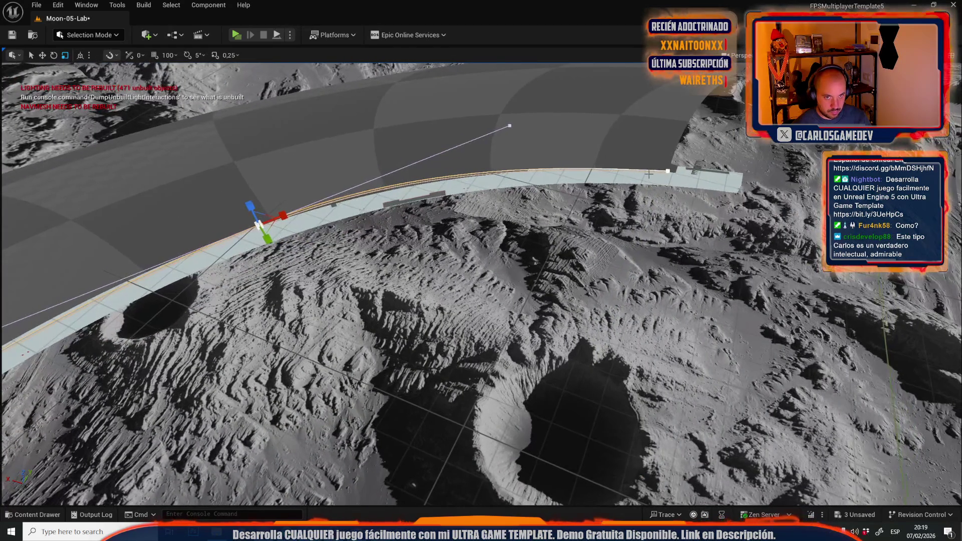
left_click(668, 171)
left_click_drag(731, 170, 832, 173)
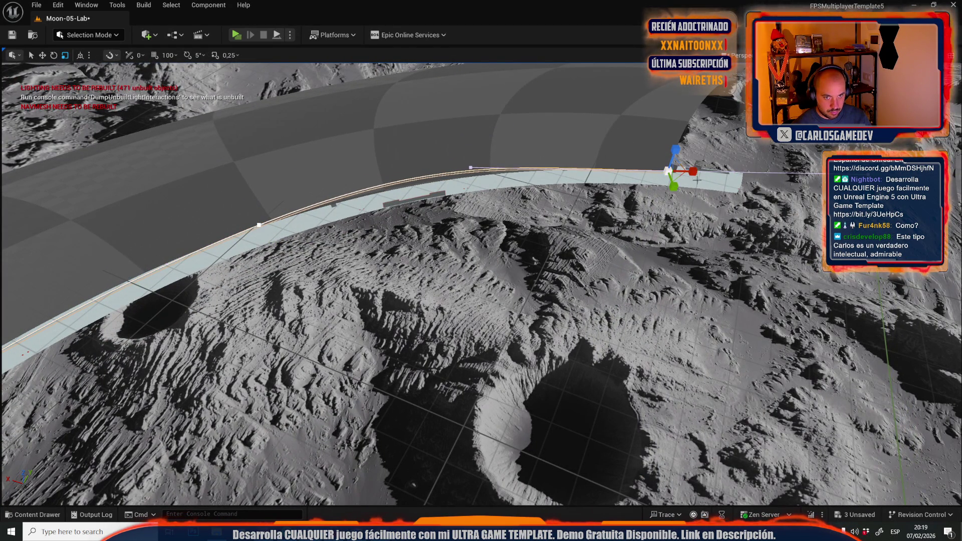
scroll(698, 179, "up", 10)
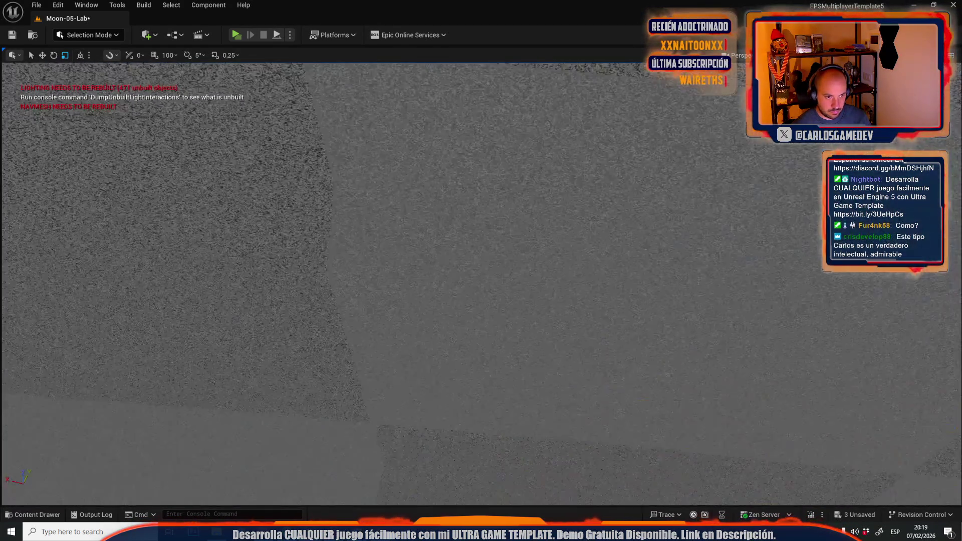
key("f")
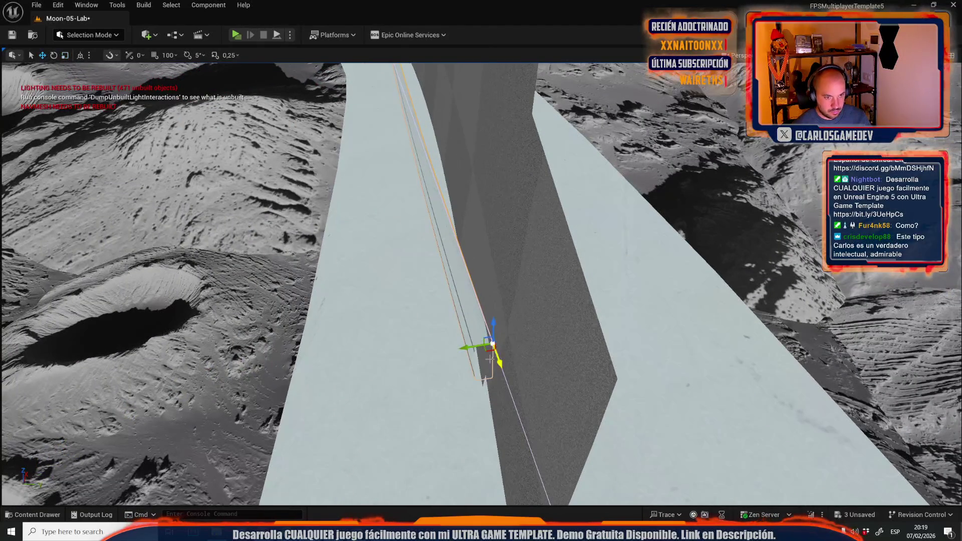
mouse_move(467, 349)
left_mouse_down()
mouse_move(233, 230)
mouse_move(261, 208)
mouse_move(320, 193)
mouse_move(504, 274)
mouse_move(531, 260)
mouse_move(461, 321)
mouse_move(441, 301)
mouse_move(491, 326)
mouse_move(439, 297)
left_mouse_up()
key("e")
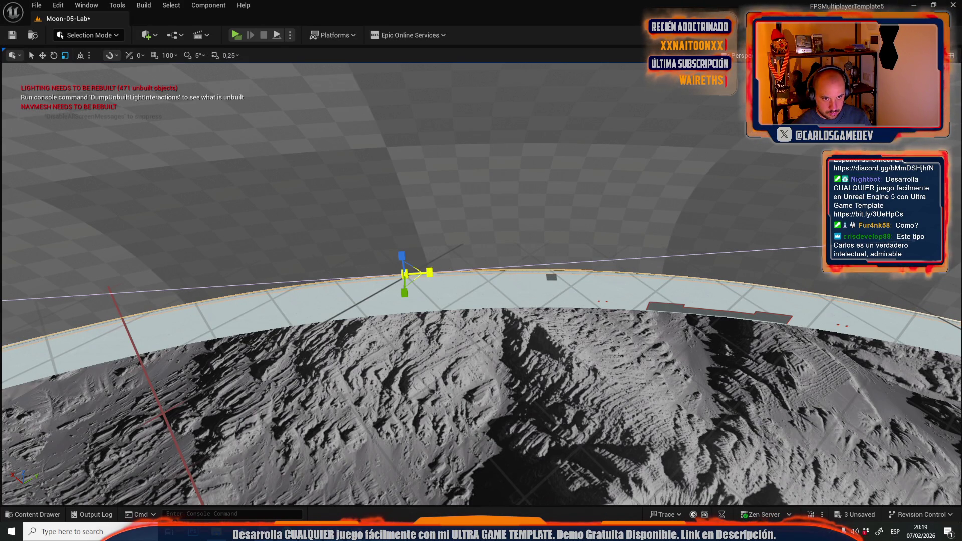
mouse_move(430, 273)
left_mouse_down()
mouse_move(401, 301)
mouse_move(455, 335)
mouse_move(456, 320)
mouse_move(289, 228)
left_mouse_up()
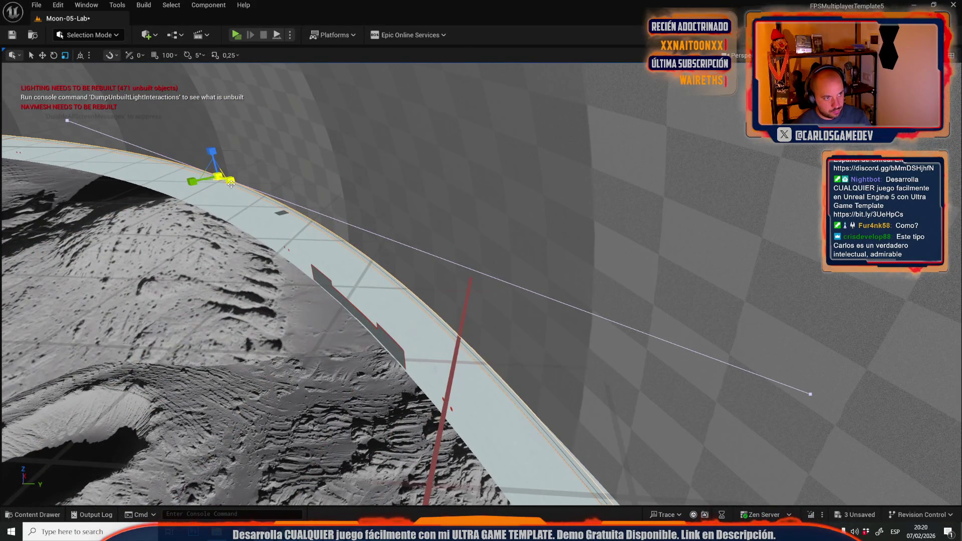
left_click_drag(229, 183, 240, 185)
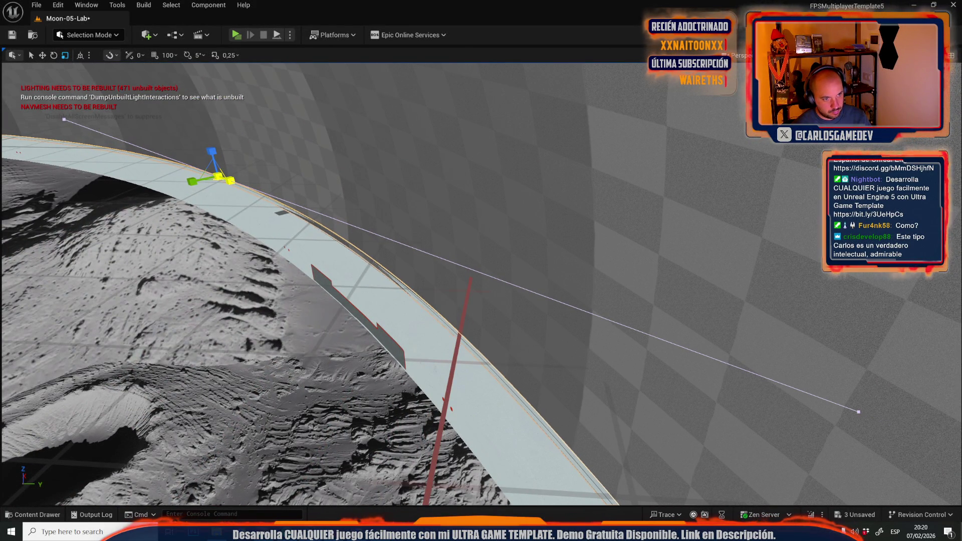
key("ctrl+z")
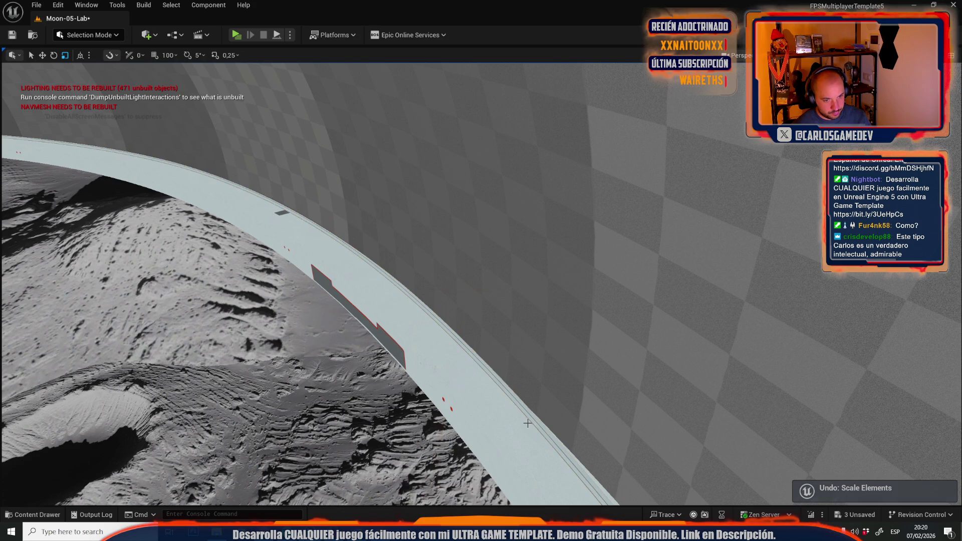
Select the rail actor that owns the spline and look along the track.
right_click(535, 423)
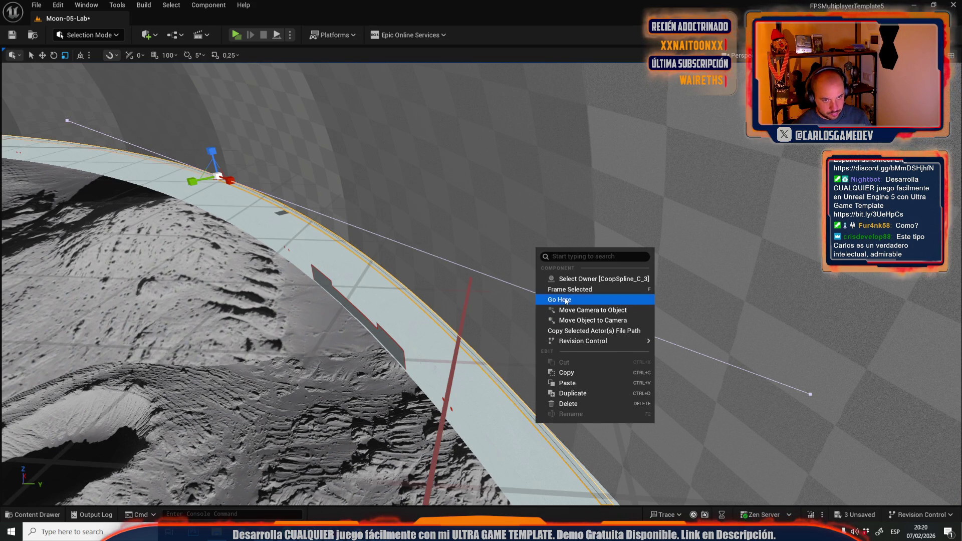
left_click(464, 254)
left_click(450, 334)
mouse_move(450, 335)
left_mouse_down()
mouse_move(456, 328)
mouse_move(454, 351)
mouse_move(451, 320)
mouse_move(550, 231)
mouse_move(501, 260)
mouse_move(410, 182)
left_mouse_up()
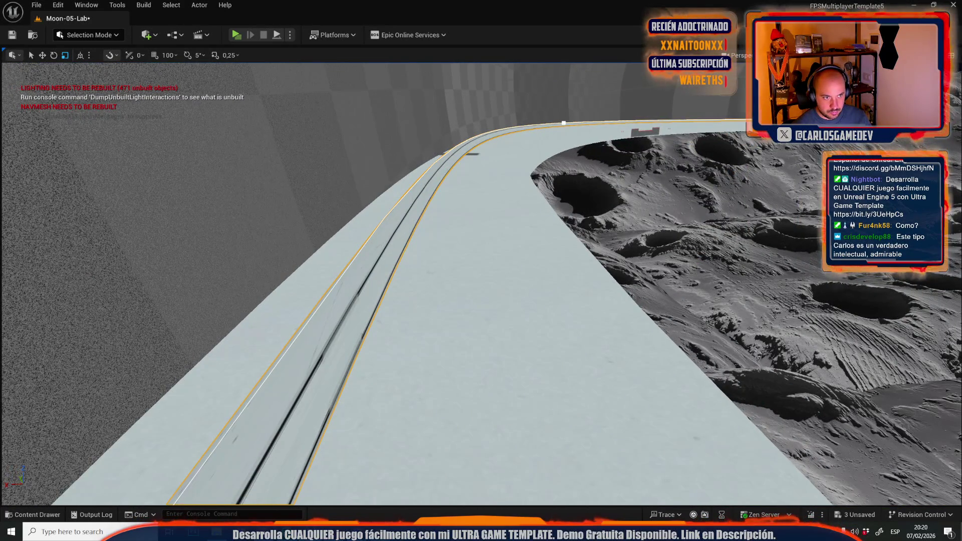
Add a new spline point on the track and pull it sideways to stretch the curve.
right_click(437, 194)
right_click(405, 211)
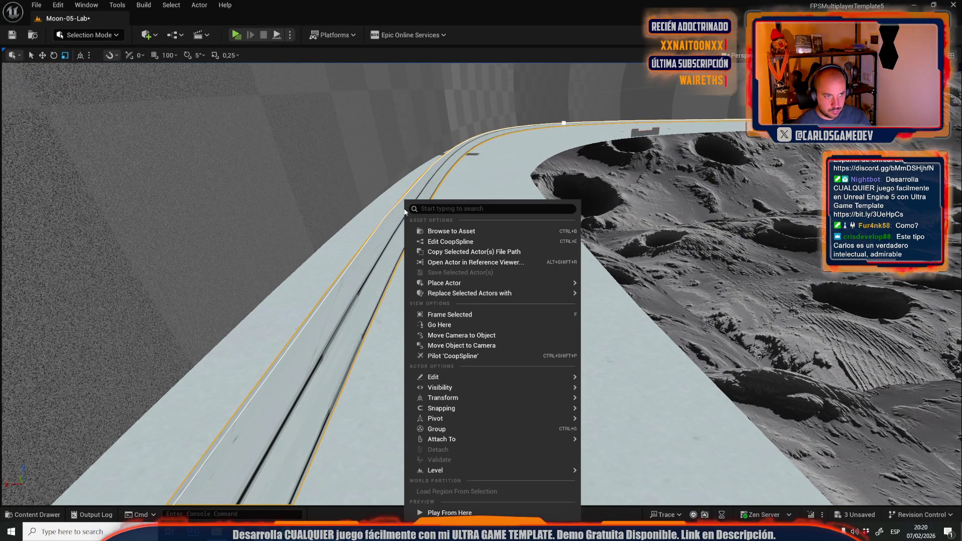
left_click(440, 324)
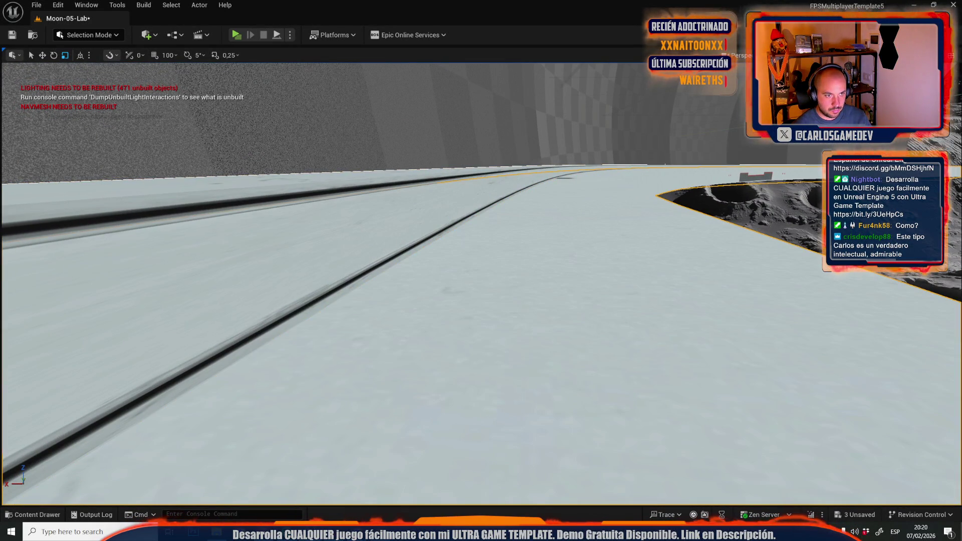
right_click(460, 178)
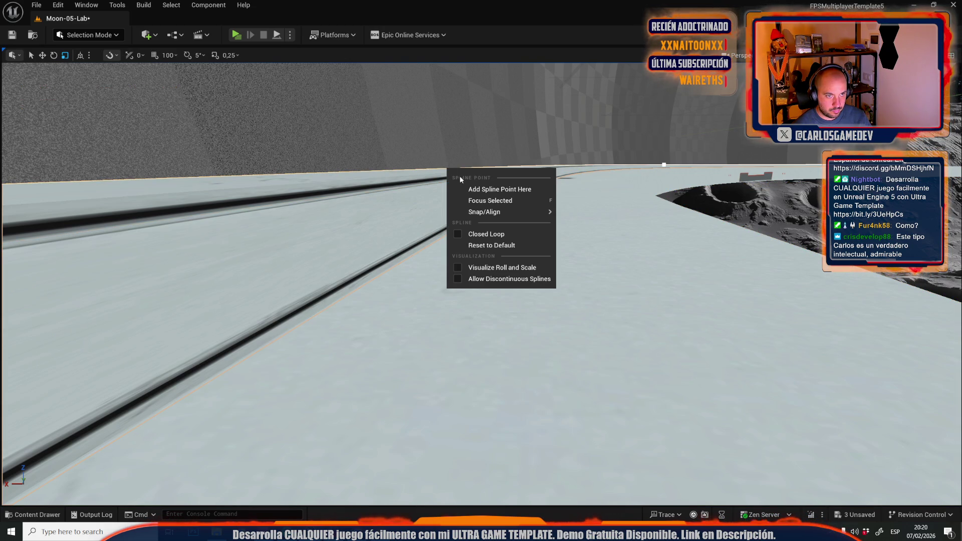
left_click(487, 190)
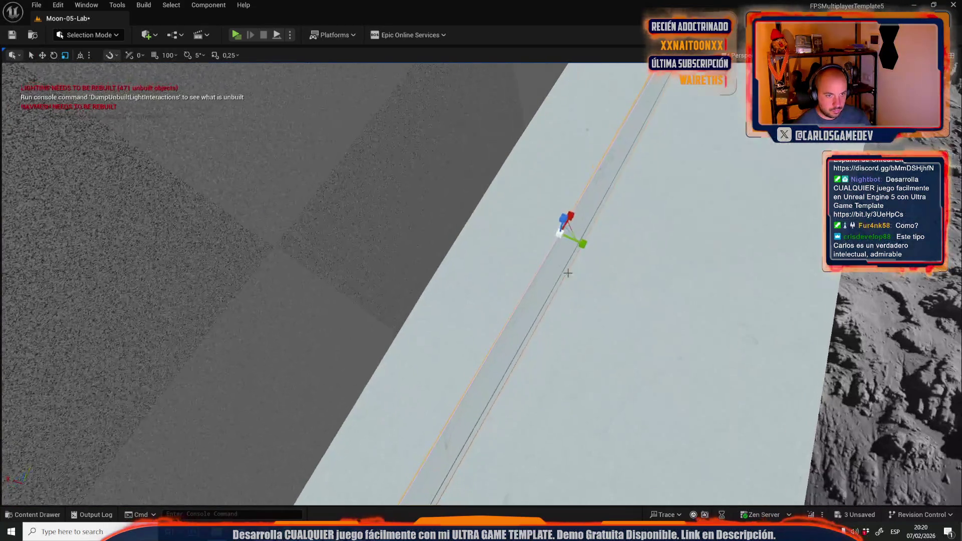
mouse_move(588, 245)
left_mouse_down()
mouse_move(471, 189)
mouse_move(473, 220)
mouse_move(441, 291)
left_mouse_up()
Rotate the spline point about -2.25° to bend the road, then select the spline's start point.
left_click_drag(480, 191, 480, 216)
key("e")
left_click_drag(482, 258, 484, 300)
left_click(125, 315)
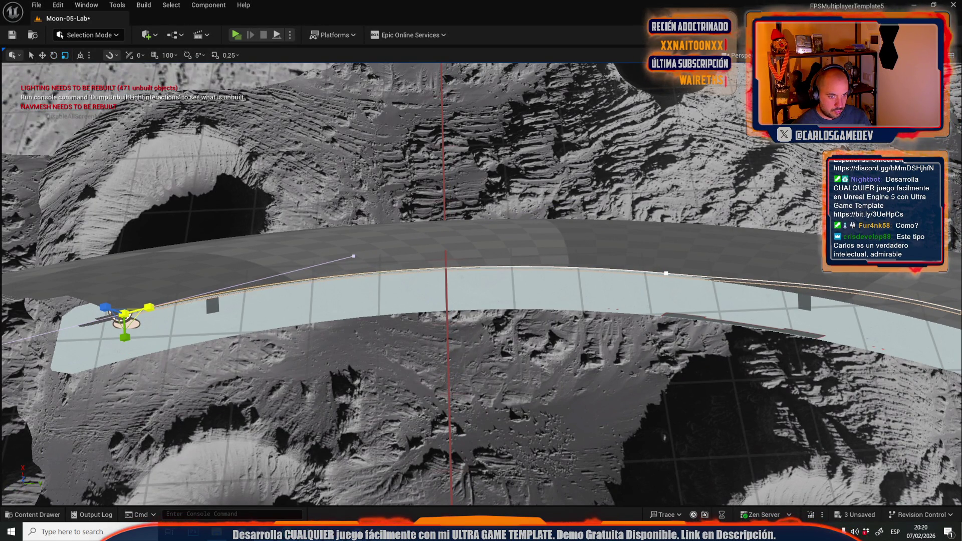
left_click_drag(481, 301, 441, 241)
mouse_move(481, 270)
left_mouse_down()
mouse_move(547, 263)
mouse_move(506, 273)
mouse_move(421, 234)
mouse_move(401, 206)
left_mouse_up()
mouse_move(347, 295)
left_mouse_down()
mouse_move(552, 251)
mouse_move(741, 301)
mouse_move(743, 284)
left_mouse_up()
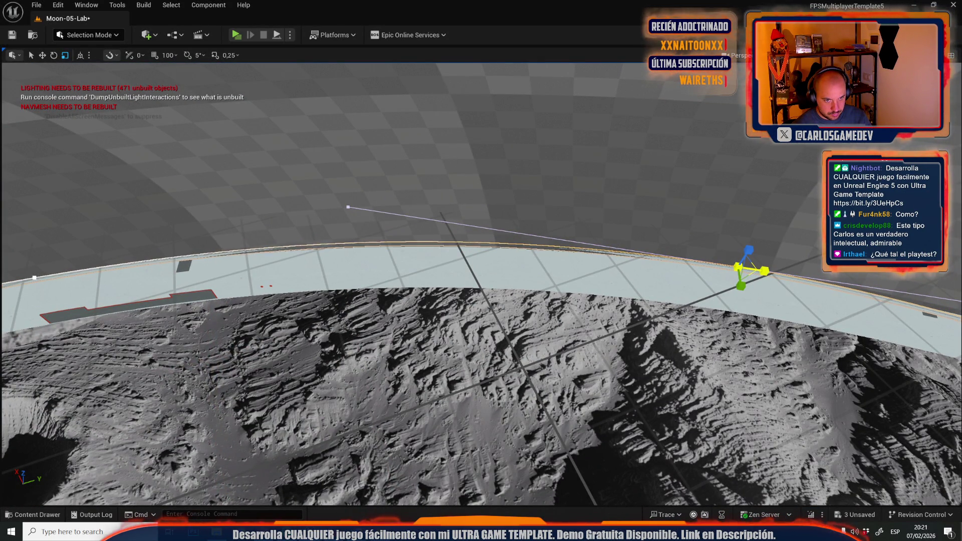
Add a spline point at the road edge and pull it along Y to bend the road.
key("f")
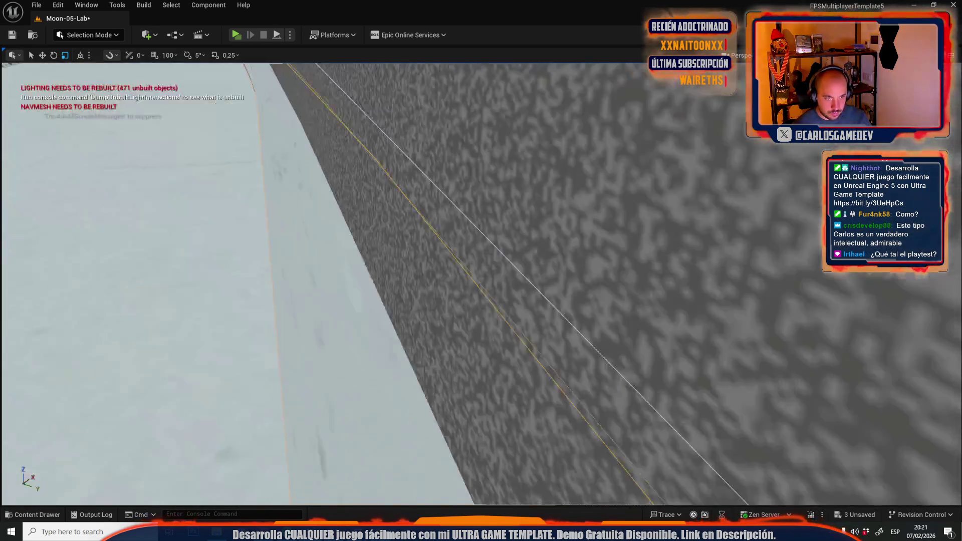
scroll(481, 281, "down", 3)
mouse_move(481, 280)
left_mouse_down()
mouse_move(240, 281)
mouse_move(280, 280)
mouse_move(321, 305)
left_mouse_up()
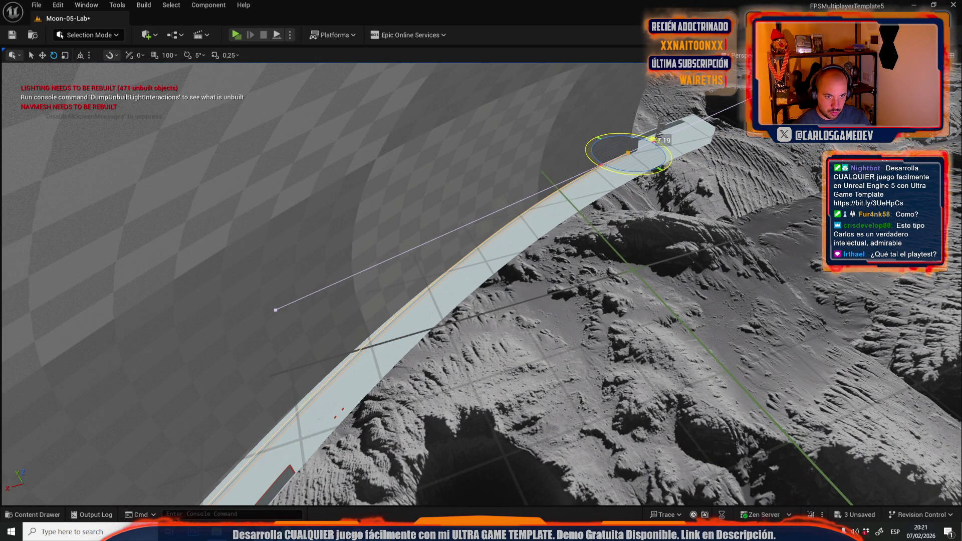
mouse_move(321, 306)
left_mouse_down()
mouse_move(361, 313)
mouse_move(344, 364)
left_mouse_up()
right_click(315, 380)
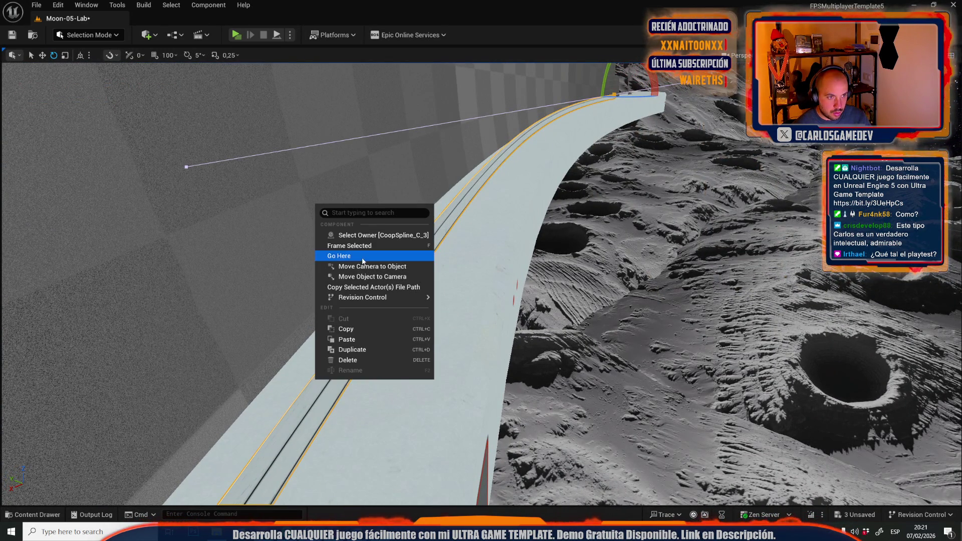
right_click(307, 386)
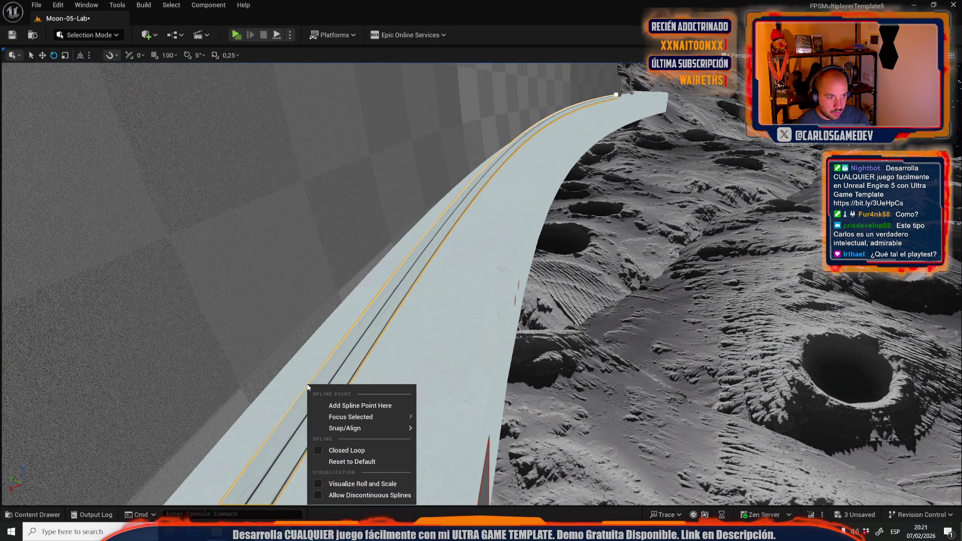
left_click(337, 407)
left_click_drag(337, 407, 460, 233)
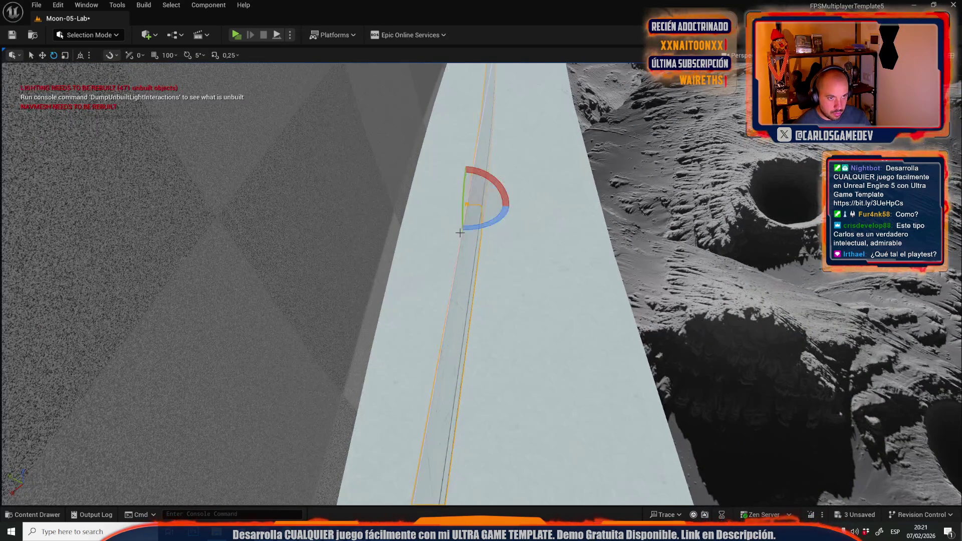
mouse_move(492, 205)
left_mouse_down()
mouse_move(406, 213)
mouse_move(578, 329)
mouse_move(501, 300)
mouse_move(350, 271)
mouse_move(593, 211)
left_mouse_up()
Shorten the next point's tangent and rotate it about -3.63° to turn the road.
key("e")
left_click(599, 172)
key("w")
left_click_drag(616, 162, 615, 163)
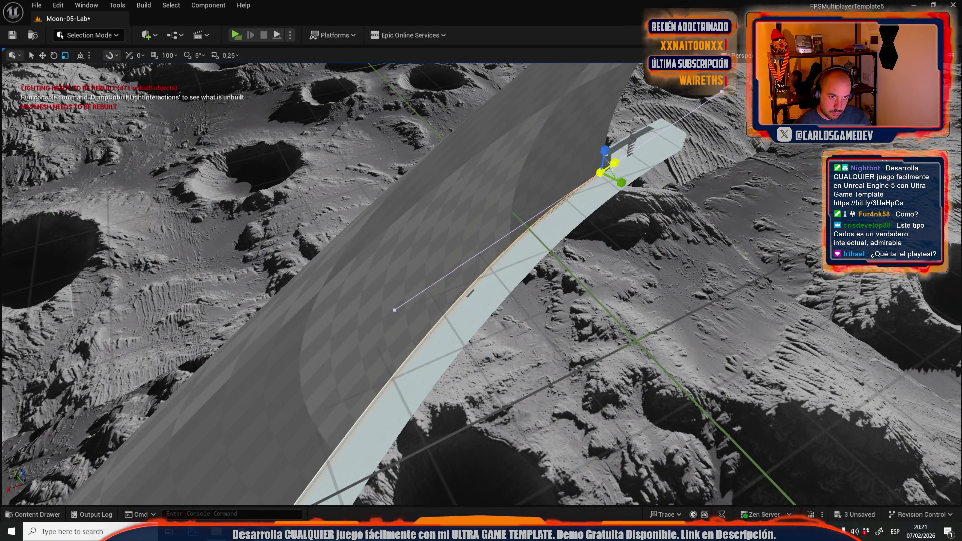
mouse_move(578, 262)
left_mouse_down()
mouse_move(561, 261)
mouse_move(578, 263)
left_mouse_up()
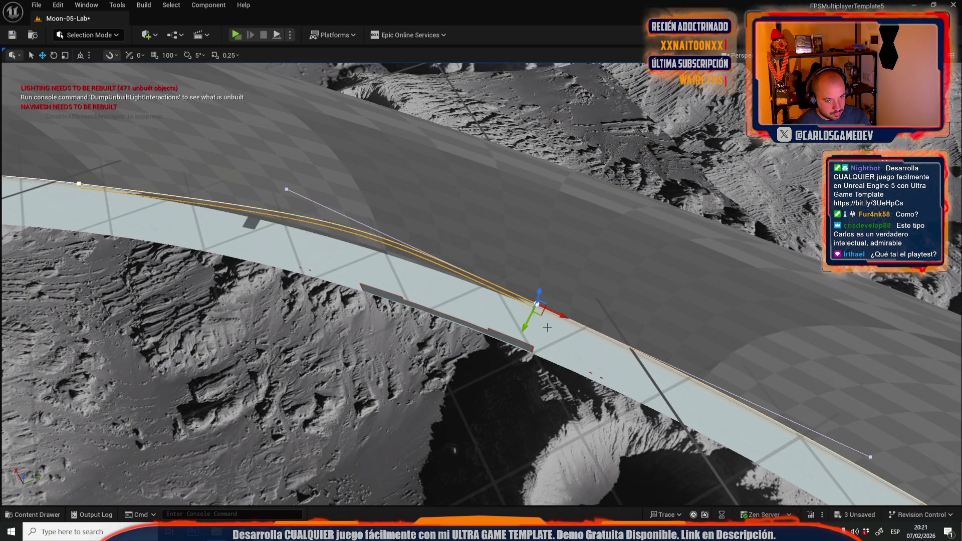
left_click_drag(532, 334, 579, 322)
key("f")
Select a spline point further along and rotate it about 0.75° to refine the curve.
key("r")
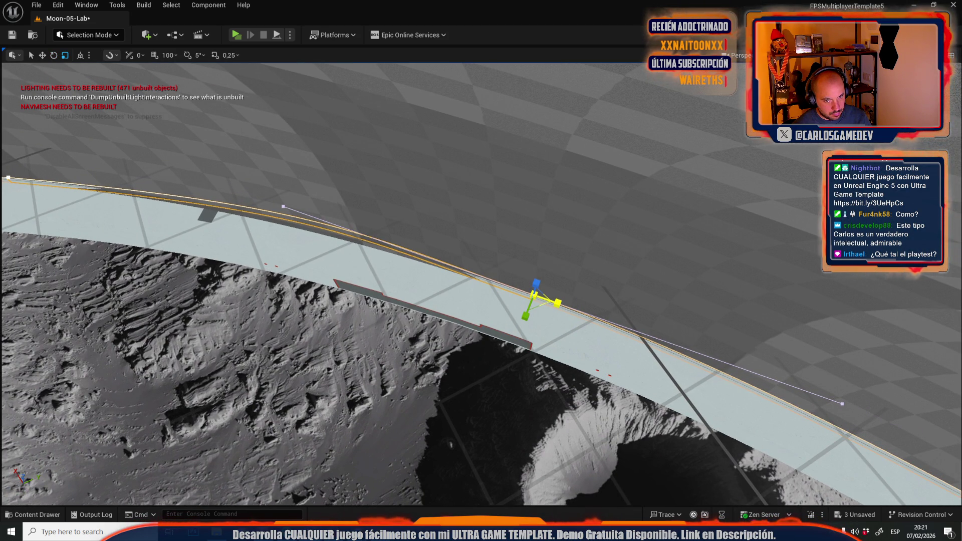
left_click_drag(534, 296, 251, 203)
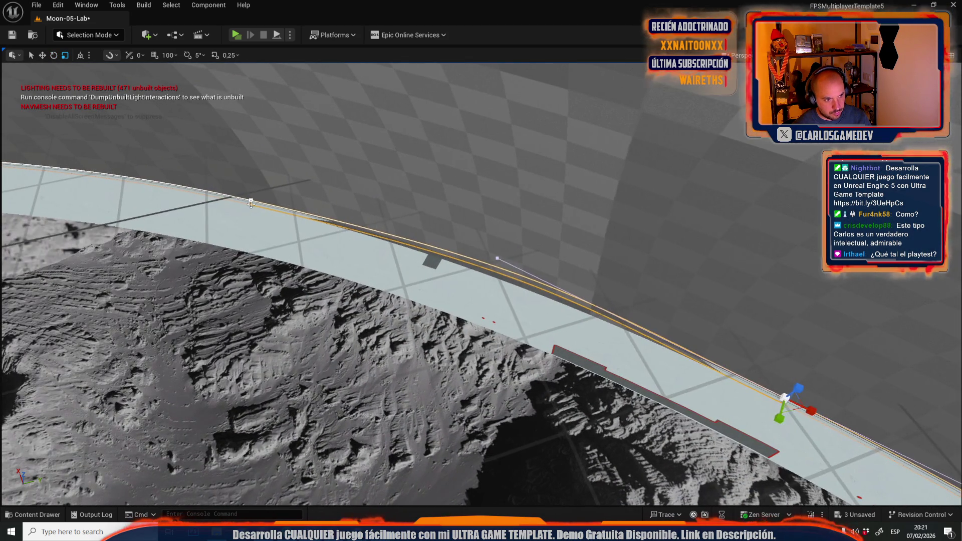
left_click(251, 203)
left_click(251, 202)
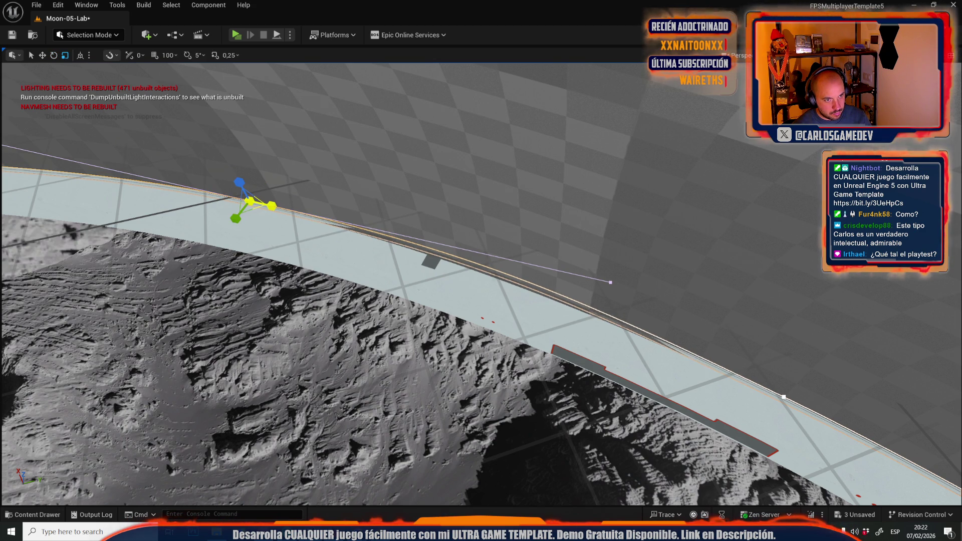
left_click_drag(271, 222, 270, 222)
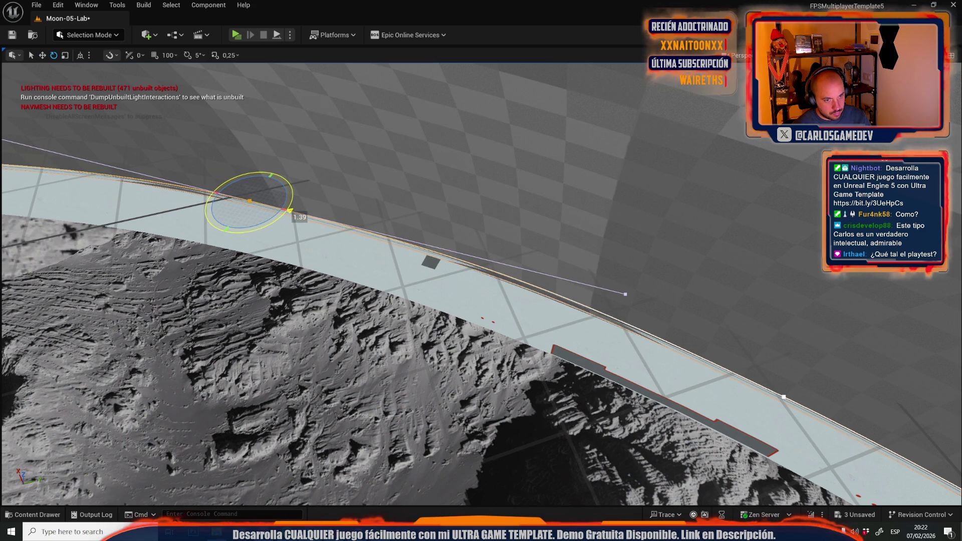
key("w")
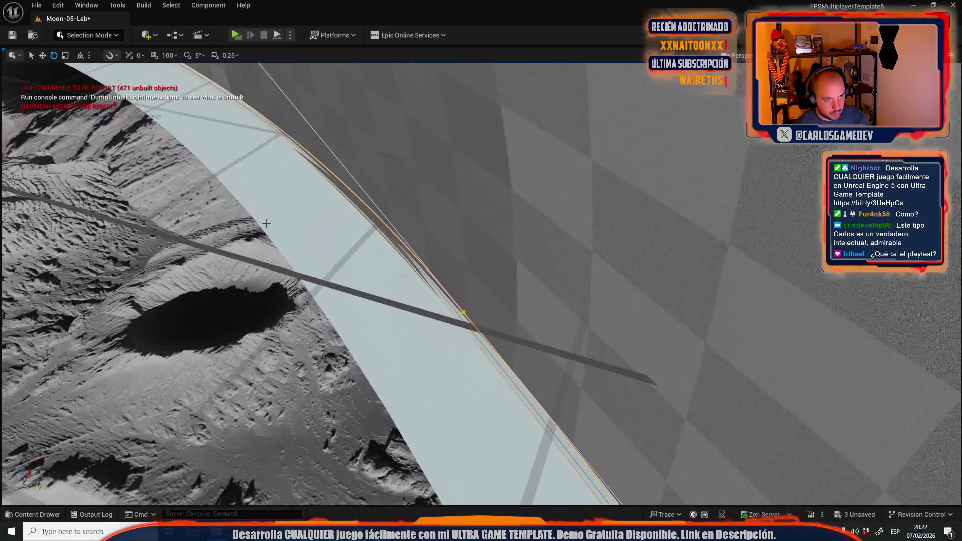
Nudge the spline point slightly left along Y so the rail lines sit on the wall edge.
left_click_drag(442, 323, 441, 325)
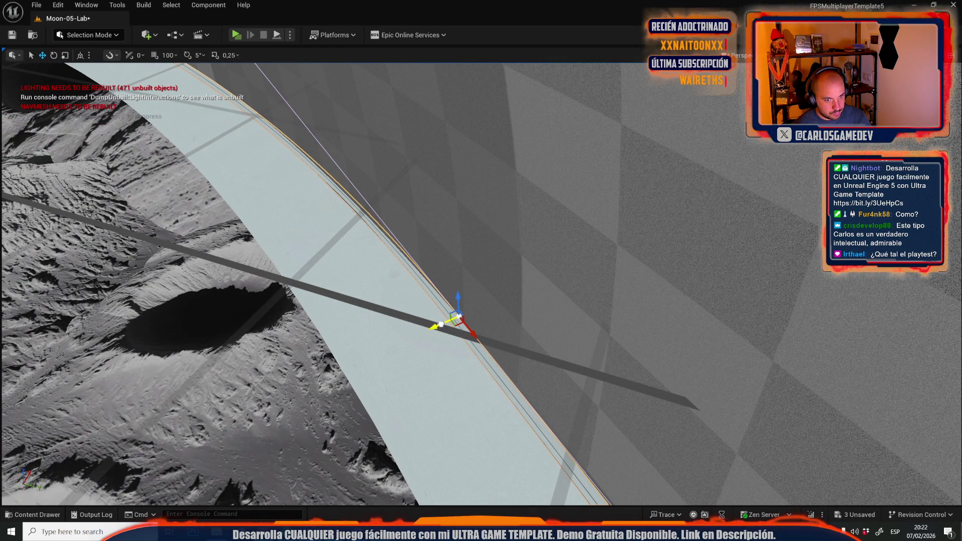
scroll(441, 324, "up", 5)
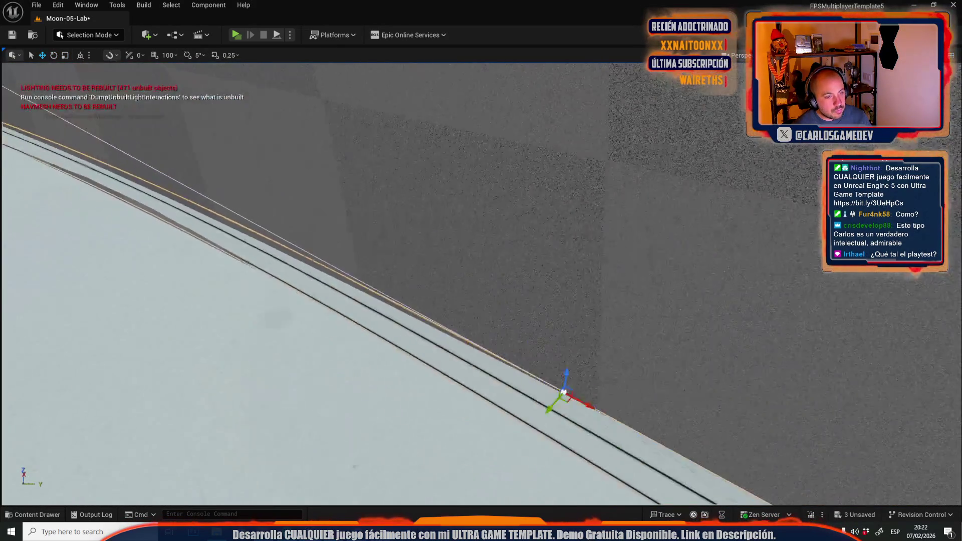
scroll(459, 295, "down", 10)
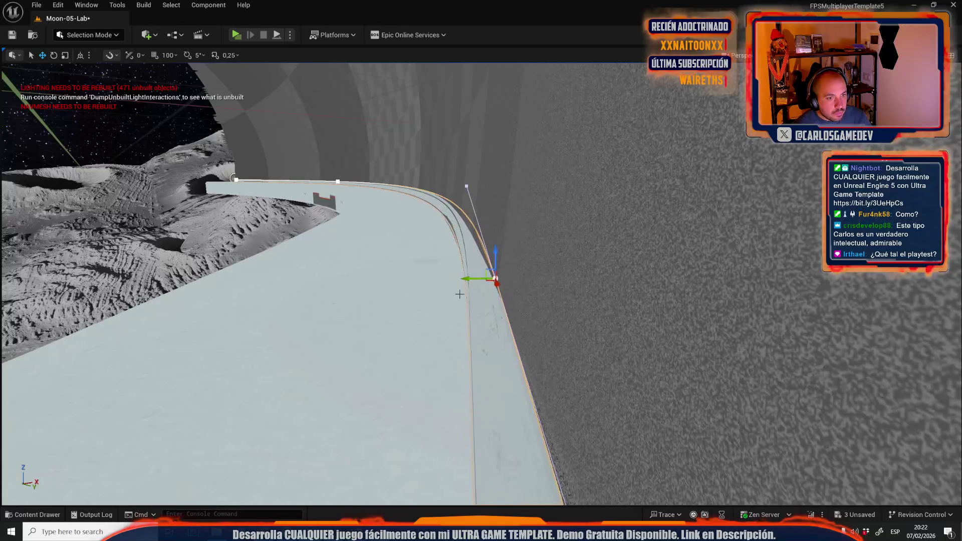
scroll(475, 279, "up", 5)
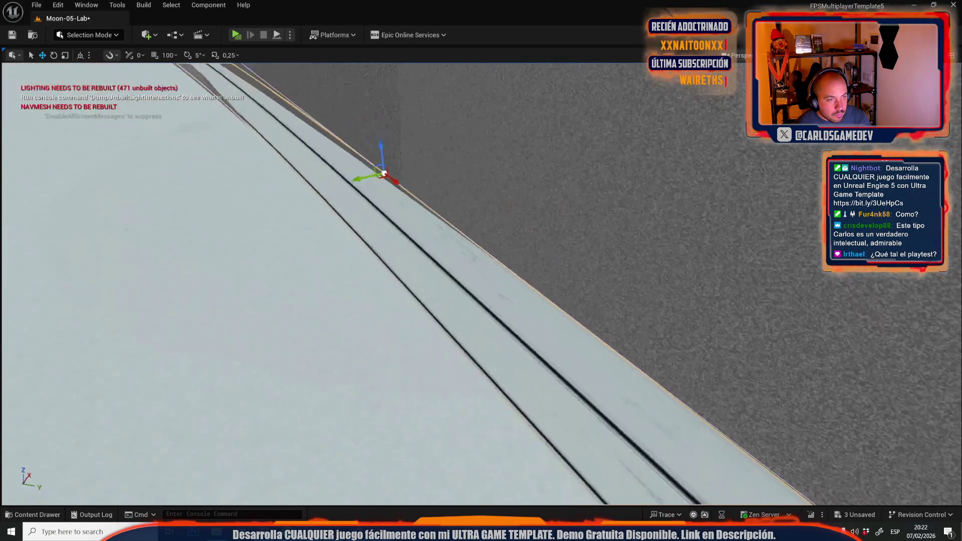
scroll(525, 363, "down", 4)
key("e")
key("r")
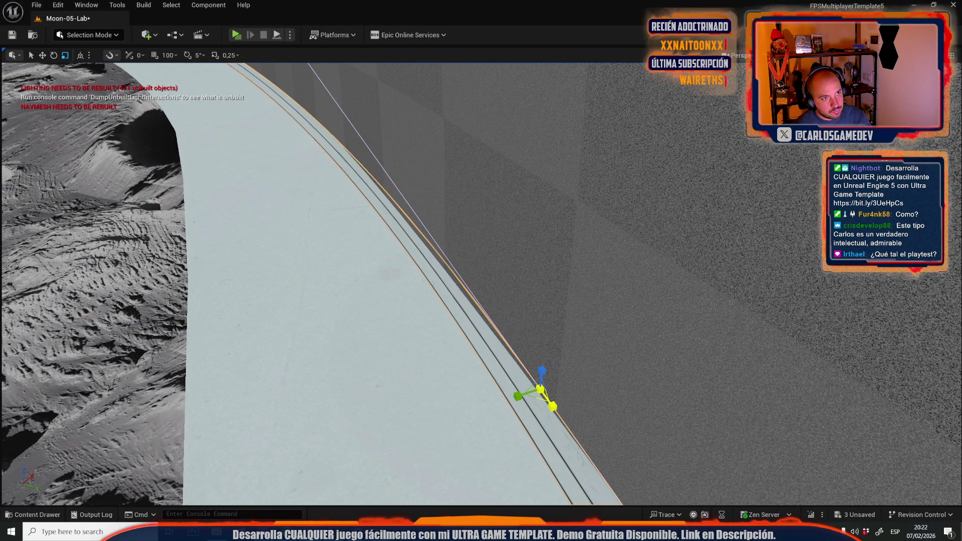
Select the spline's owning road actor with Select Owner and frame it.
mouse_move(481, 280)
left_mouse_down()
mouse_move(451, 300)
mouse_move(501, 280)
mouse_move(431, 271)
mouse_move(471, 271)
mouse_move(431, 291)
mouse_move(451, 278)
left_mouse_up()
left_click_drag(518, 328, 518, 327)
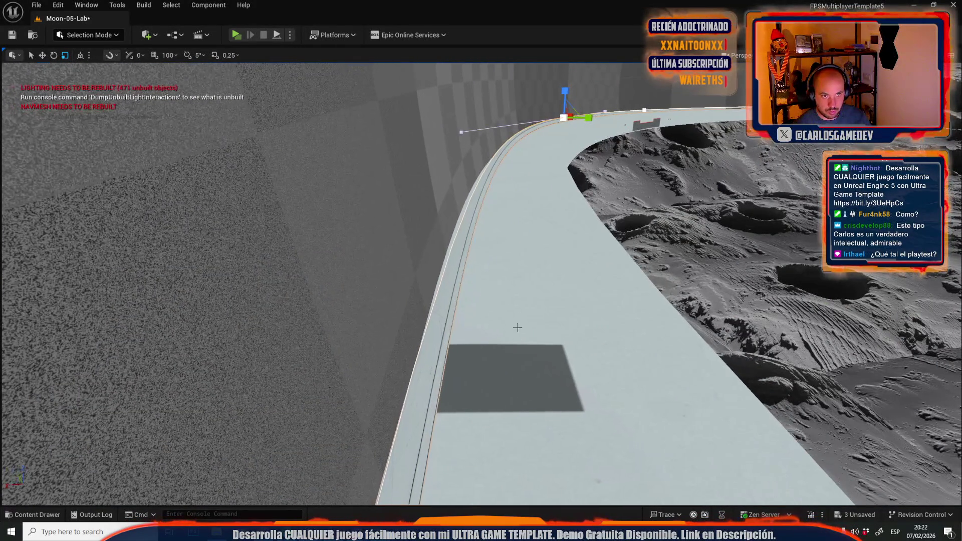
right_click(482, 192)
left_click(516, 220)
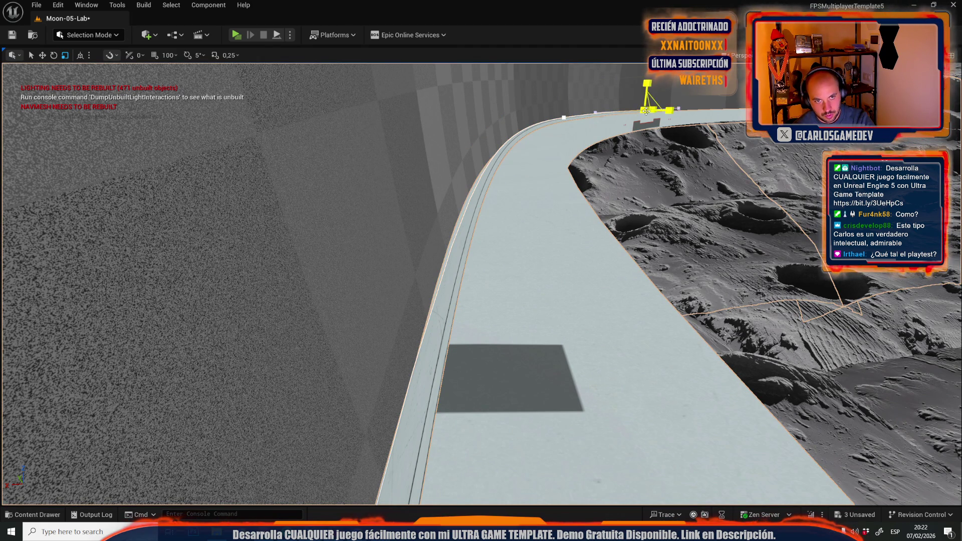
key("f")
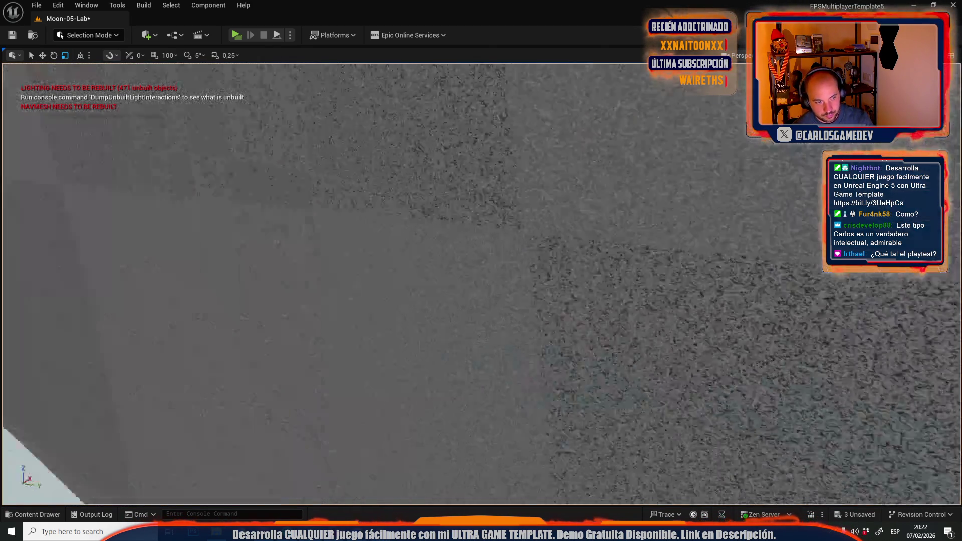
left_click_drag(824, 296, 824, 296)
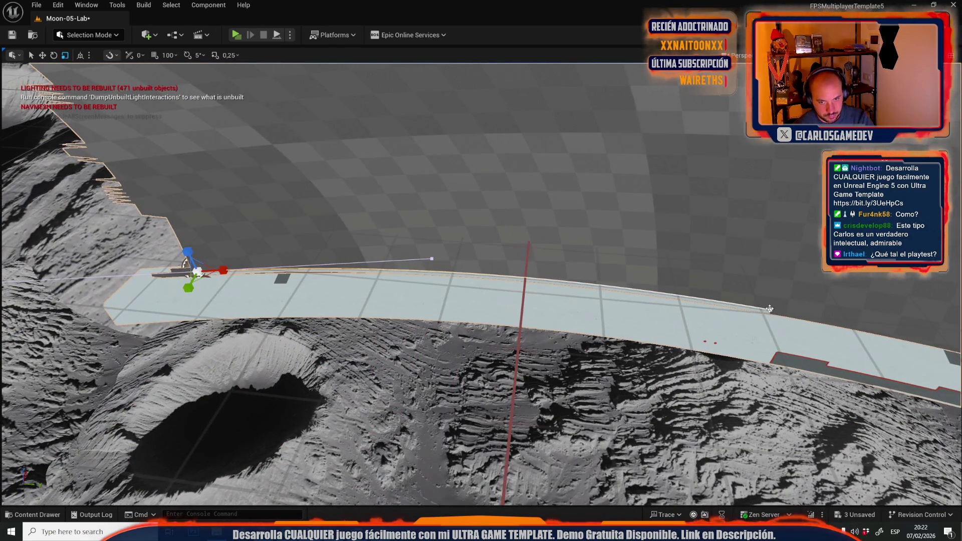
key("ctrl+z")
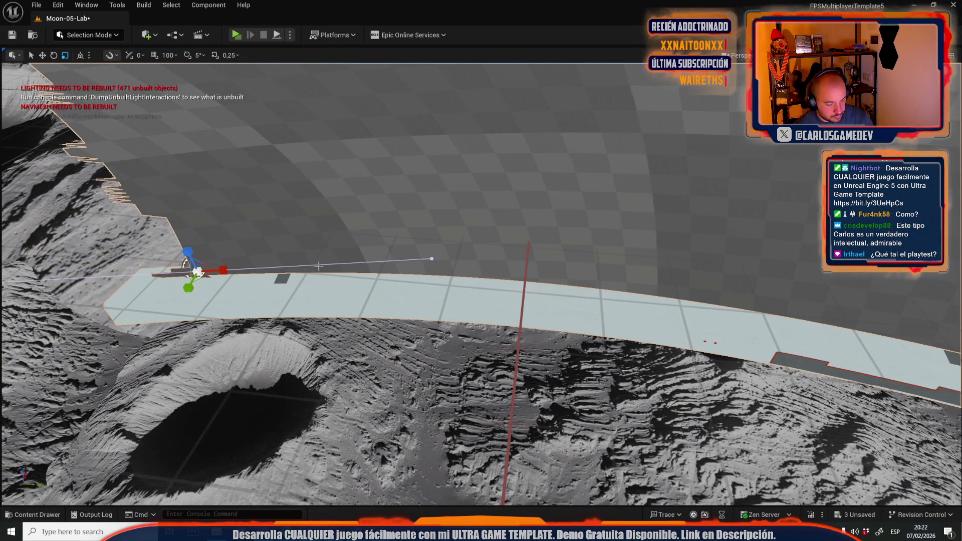
key("f")
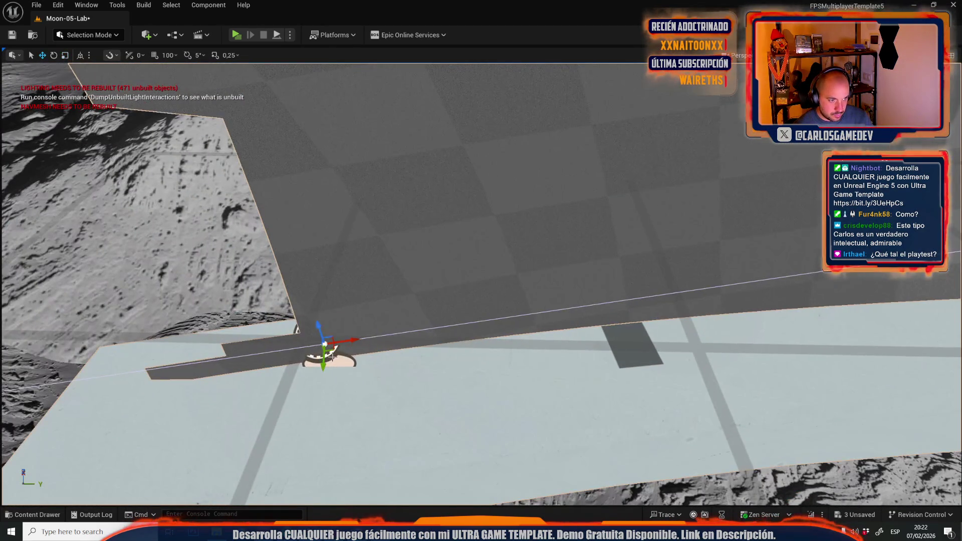
left_click_drag(427, 352, 427, 353)
left_click_drag(836, 313, 836, 313)
mouse_move(568, 279)
left_mouse_down()
mouse_move(514, 205)
mouse_move(521, 214)
left_mouse_up()
mouse_move(353, 262)
left_mouse_down()
mouse_move(275, 273)
mouse_move(431, 260)
left_mouse_up()
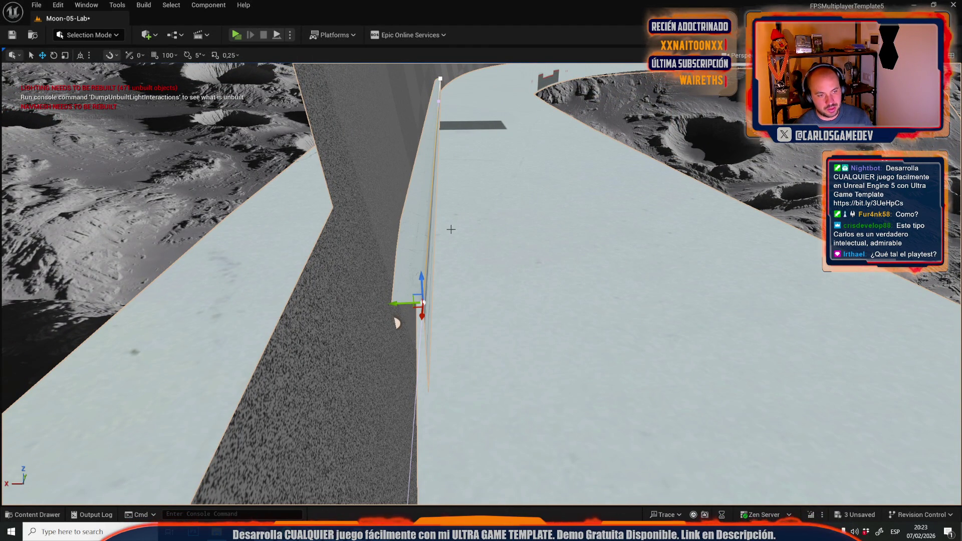
left_click_drag(409, 303, 356, 304)
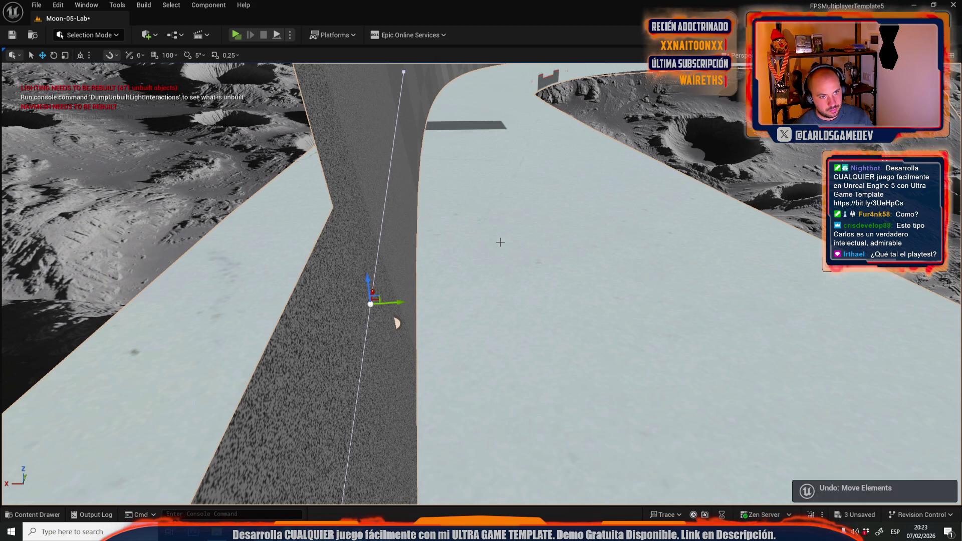
key("Delete")
left_click_drag(504, 244, 504, 244)
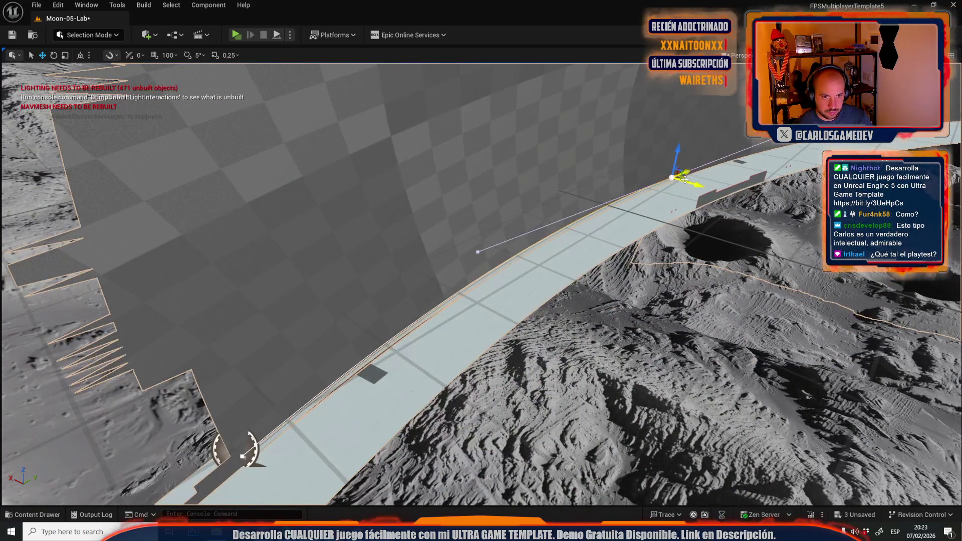
Frame the spline endpoint and rotate its tangent so the rail bends toward the wall.
mouse_move(457, 322)
left_mouse_down()
mouse_move(441, 327)
mouse_move(433, 314)
mouse_move(475, 320)
mouse_move(568, 246)
mouse_move(552, 226)
left_mouse_up()
scroll(552, 227, "down", 5)
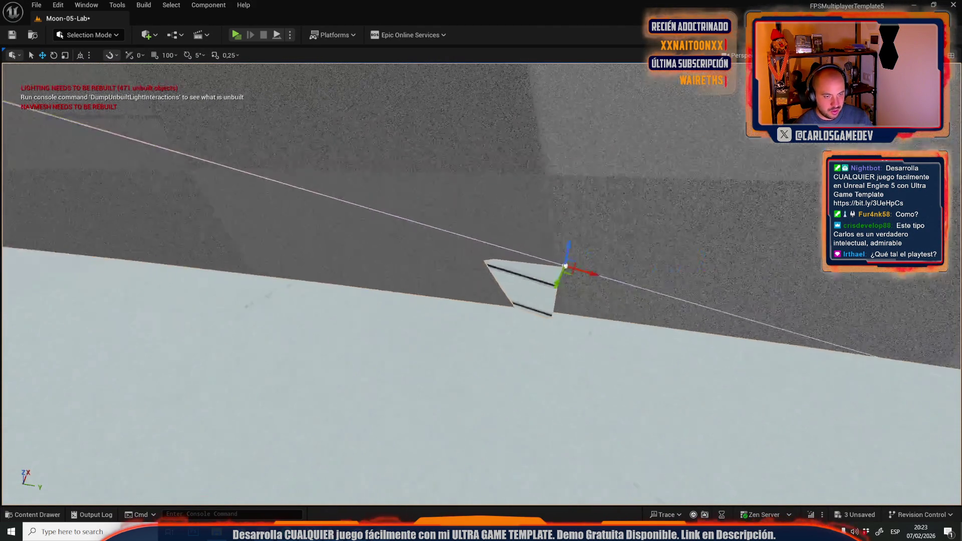
left_click_drag(460, 292, 699, 280)
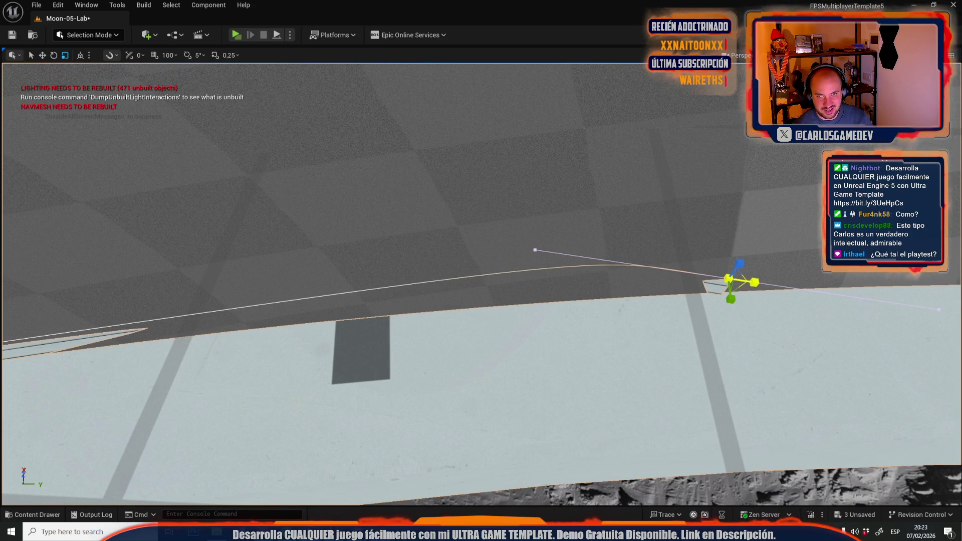
scroll(723, 291, "down", 5)
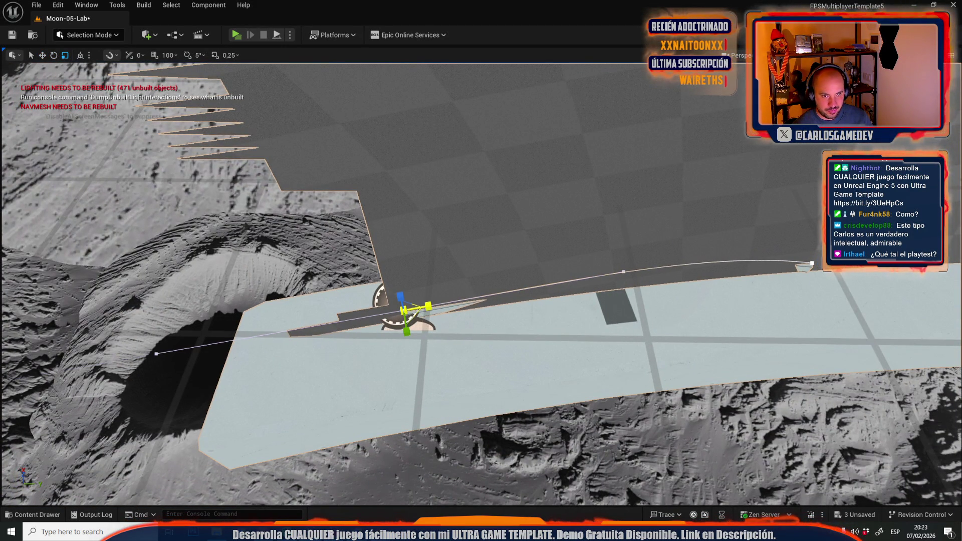
key("f")
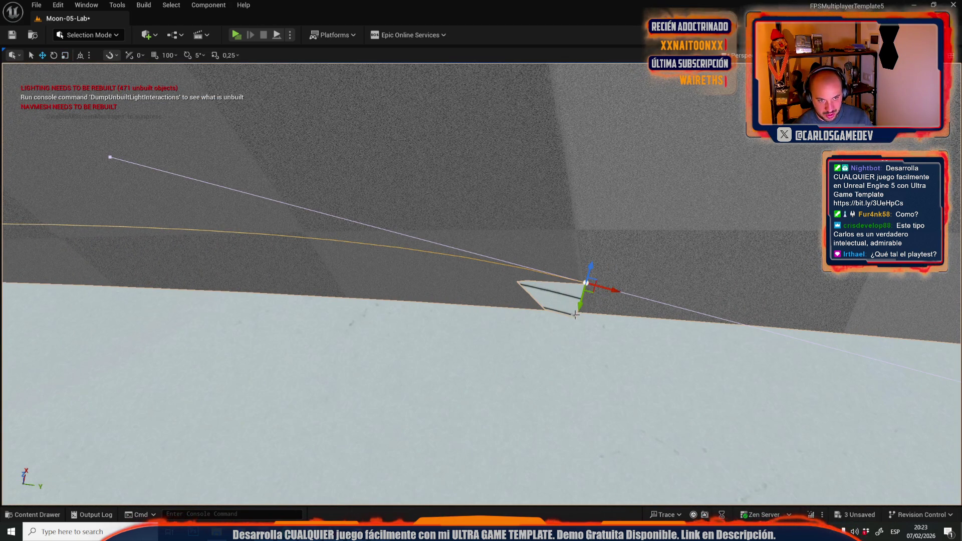
mouse_move(565, 307)
left_mouse_down()
mouse_move(627, 289)
mouse_move(576, 280)
mouse_move(453, 322)
mouse_move(427, 297)
mouse_move(426, 253)
mouse_move(469, 285)
mouse_move(424, 302)
left_mouse_up()
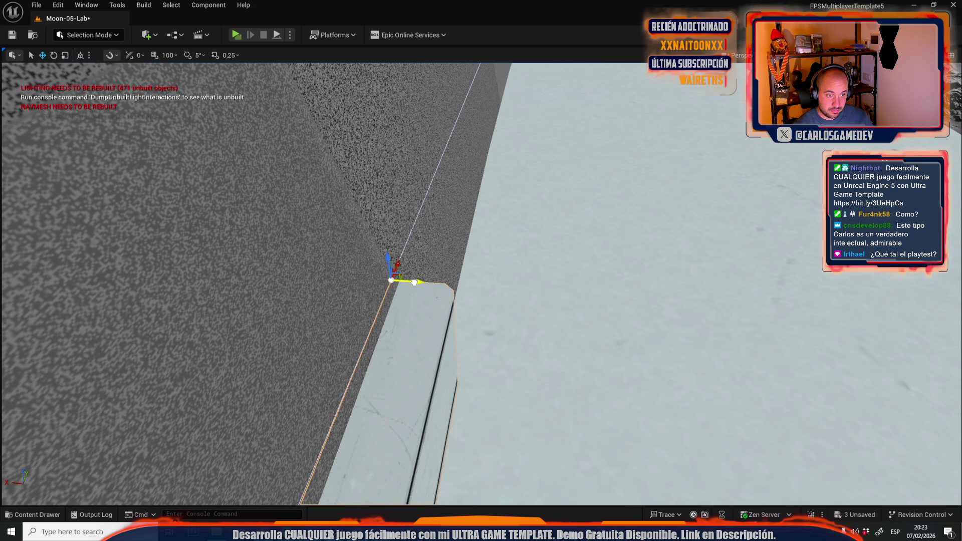
Pull back and fly along the track edge to check the rail's fit.
mouse_move(424, 302)
left_mouse_down()
mouse_move(434, 294)
mouse_move(409, 285)
left_mouse_up()
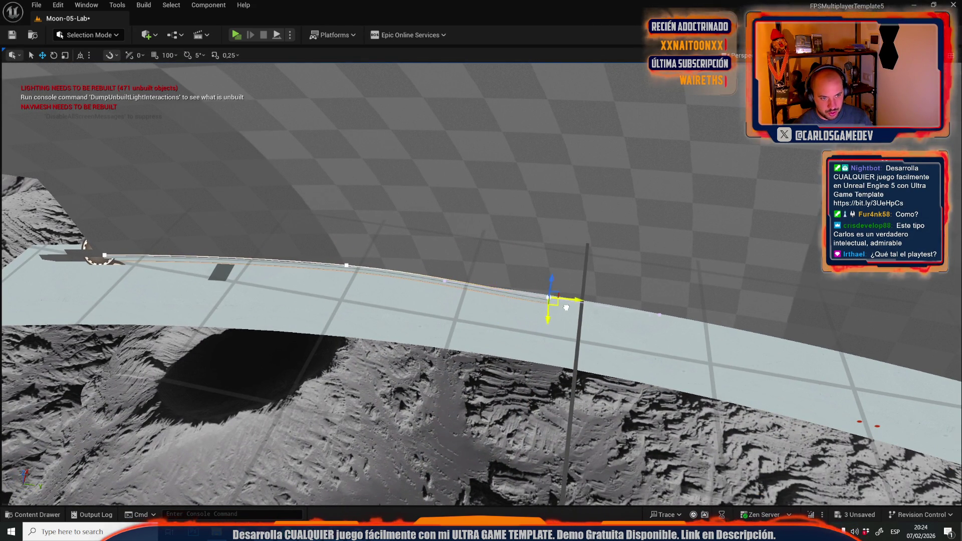
scroll(571, 303, "up", 10)
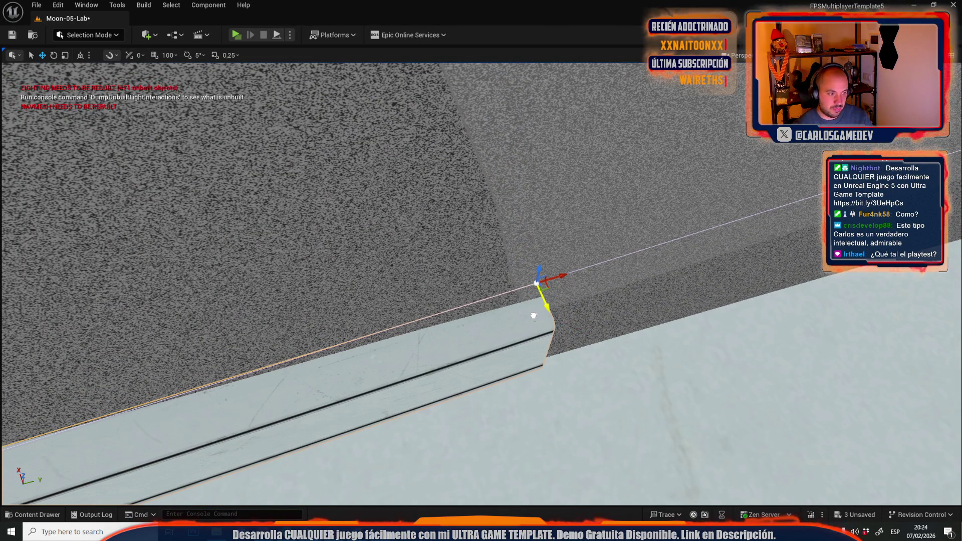
mouse_move(529, 311)
left_mouse_down()
mouse_move(491, 330)
mouse_move(465, 293)
left_mouse_up()
key("e")
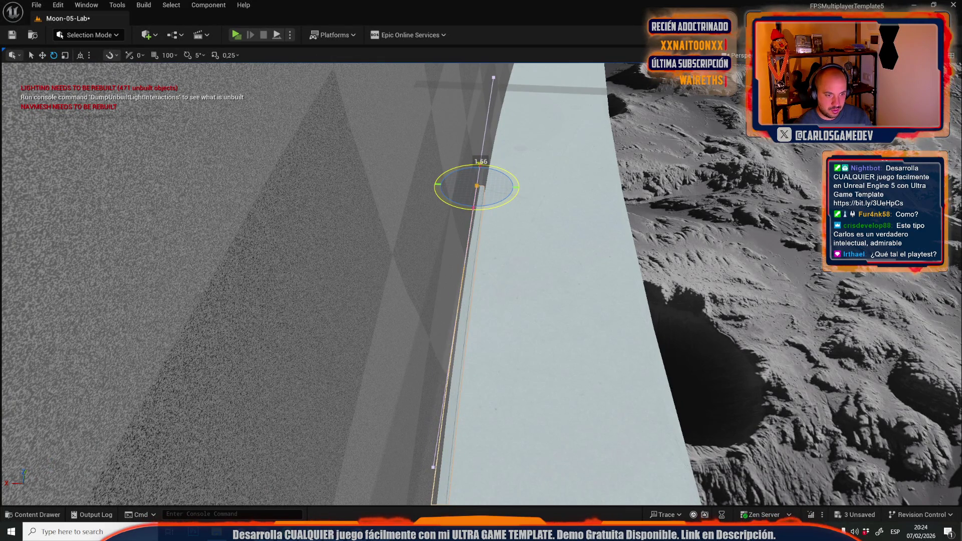
mouse_move(486, 215)
left_mouse_down()
mouse_move(430, 219)
mouse_move(391, 238)
mouse_move(380, 208)
mouse_move(352, 328)
left_mouse_up()
key("r")
key("w")
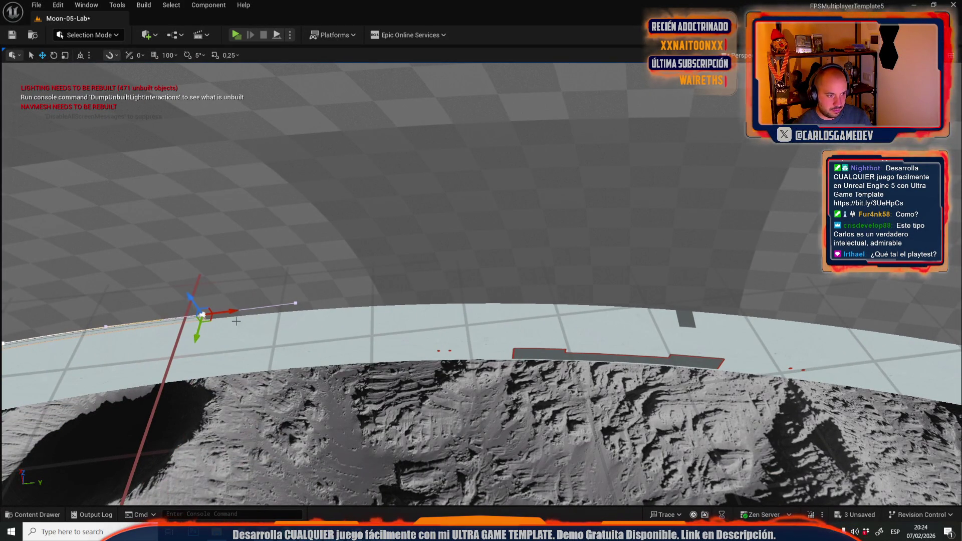
Drag the rail's end point further along the curved wall edge.
left_click_drag(214, 319, 211, 319)
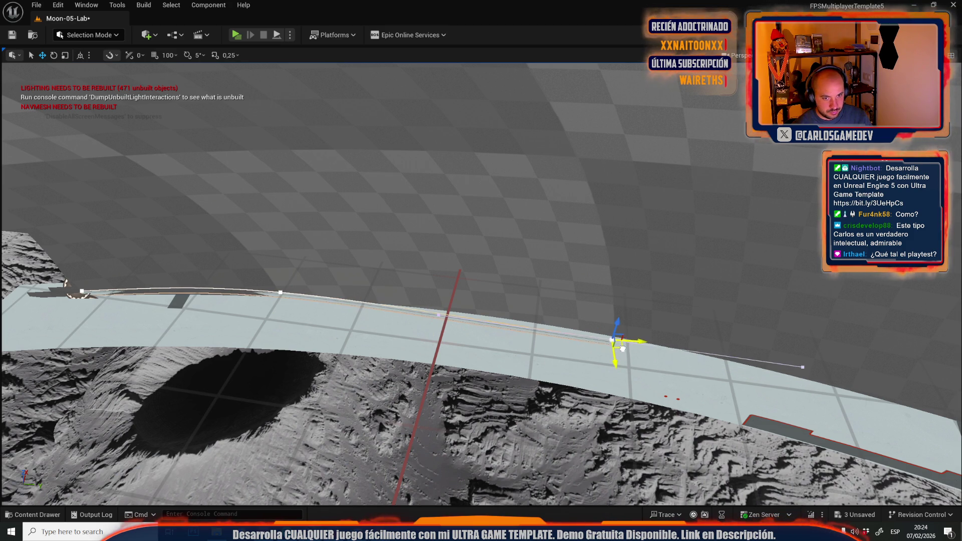
mouse_move(623, 347)
left_mouse_down()
mouse_move(622, 339)
mouse_move(623, 347)
left_mouse_up()
left_click_drag(552, 411, 552, 411)
mouse_move(498, 399)
left_mouse_down()
mouse_move(591, 284)
mouse_move(643, 143)
mouse_move(634, 107)
left_mouse_up()
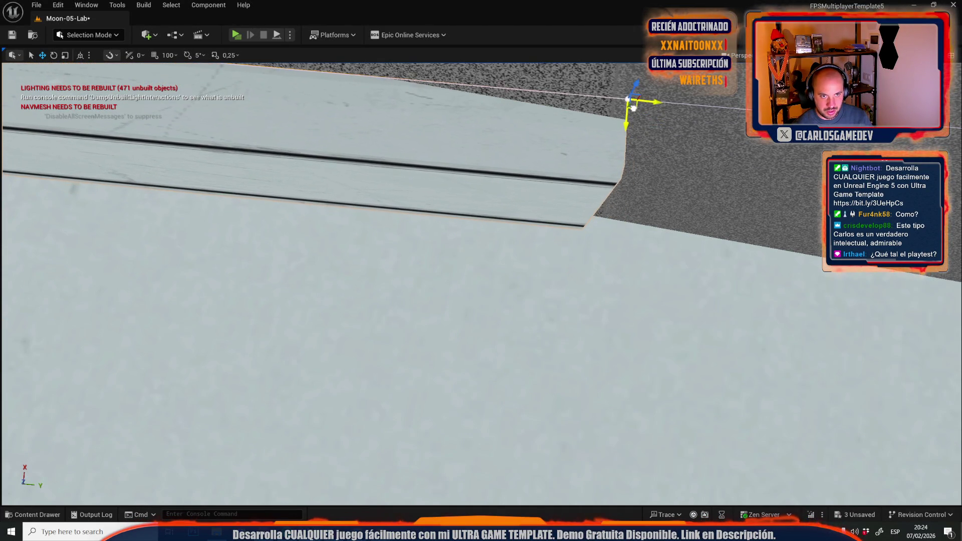
Select the next spline point on the rail and view the road from a wider angle.
left_click_drag(560, 336, 597, 308)
left_click_drag(520, 359, 519, 360)
left_click(630, 373)
left_click_drag(591, 343, 596, 330)
key("r")
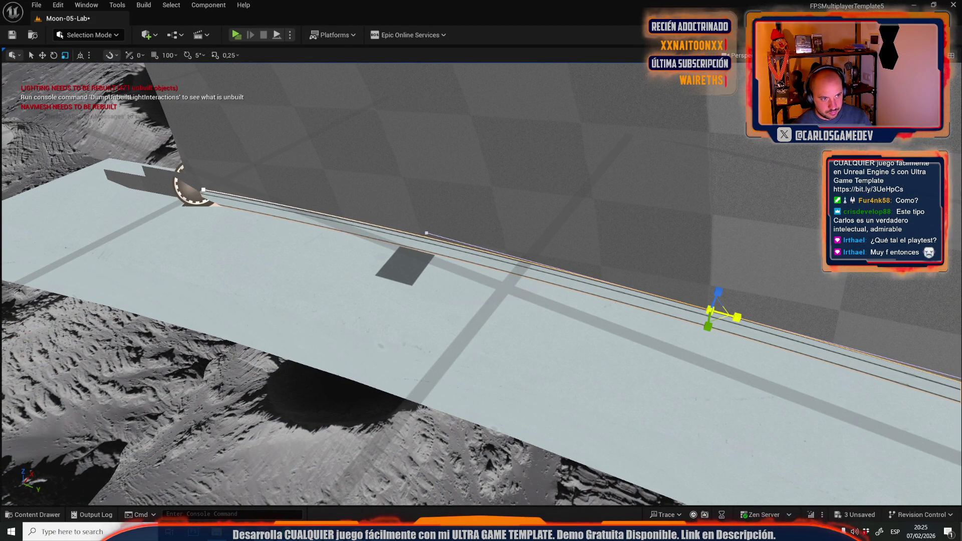
left_click_drag(608, 399, 608, 400)
key("w")
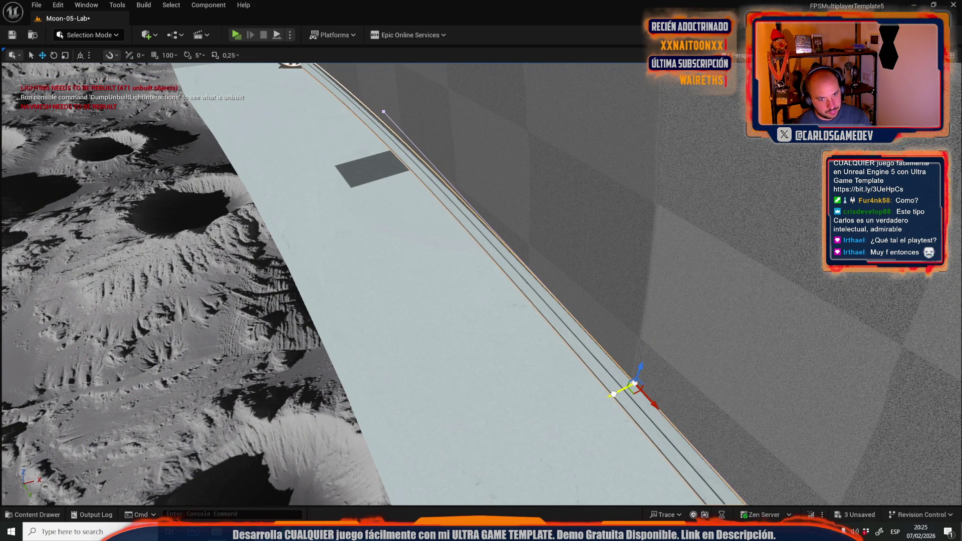
left_click_drag(614, 394, 639, 392)
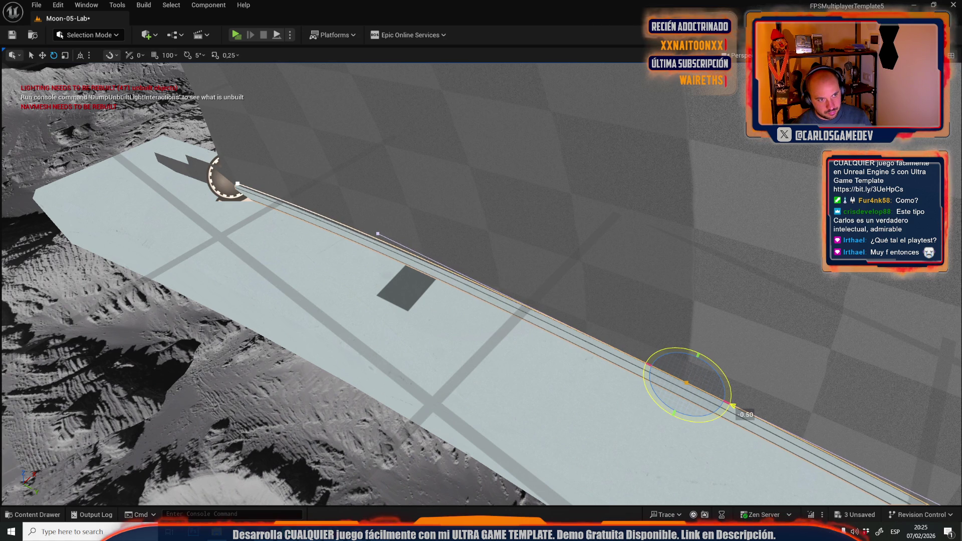
Move the first rail spline point along the floor strip beside the curved wall.
left_click_drag(662, 403, 616, 395)
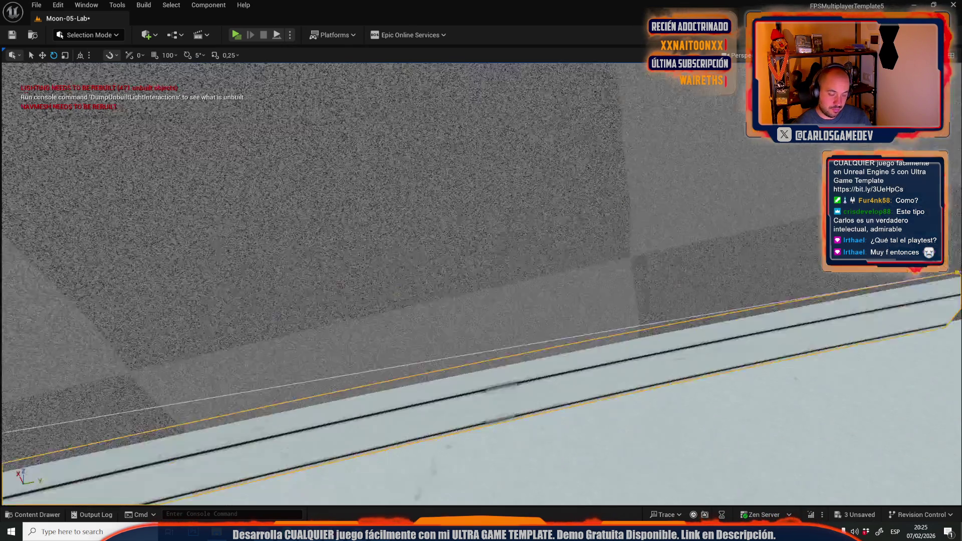
mouse_move(580, 325)
left_mouse_down()
mouse_move(193, 270)
mouse_move(584, 318)
mouse_move(579, 344)
mouse_move(441, 286)
mouse_move(609, 286)
mouse_move(606, 300)
mouse_move(653, 281)
mouse_move(668, 243)
mouse_move(657, 252)
mouse_move(634, 369)
mouse_move(805, 221)
mouse_move(617, 189)
mouse_move(721, 198)
mouse_move(665, 202)
mouse_move(636, 250)
mouse_move(651, 240)
mouse_move(541, 230)
mouse_move(636, 271)
left_mouse_up()
scroll(586, 316, "up", 5)
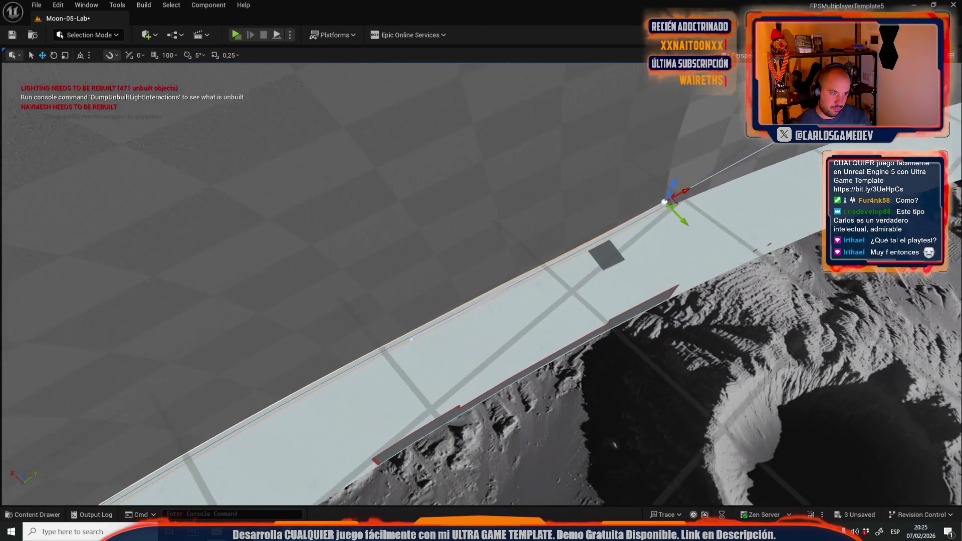
key("e")
key("r")
mouse_move(216, 228)
left_mouse_down()
mouse_move(374, 273)
mouse_move(674, 277)
mouse_move(384, 225)
mouse_move(446, 351)
mouse_move(494, 337)
left_mouse_up()
key("e")
left_click_drag(721, 221, 725, 220)
Slide the next spline point along its axis and rotate its tangent about 4.96°.
mouse_move(637, 320)
left_mouse_down()
mouse_move(628, 271)
mouse_move(589, 260)
mouse_move(575, 272)
left_mouse_up()
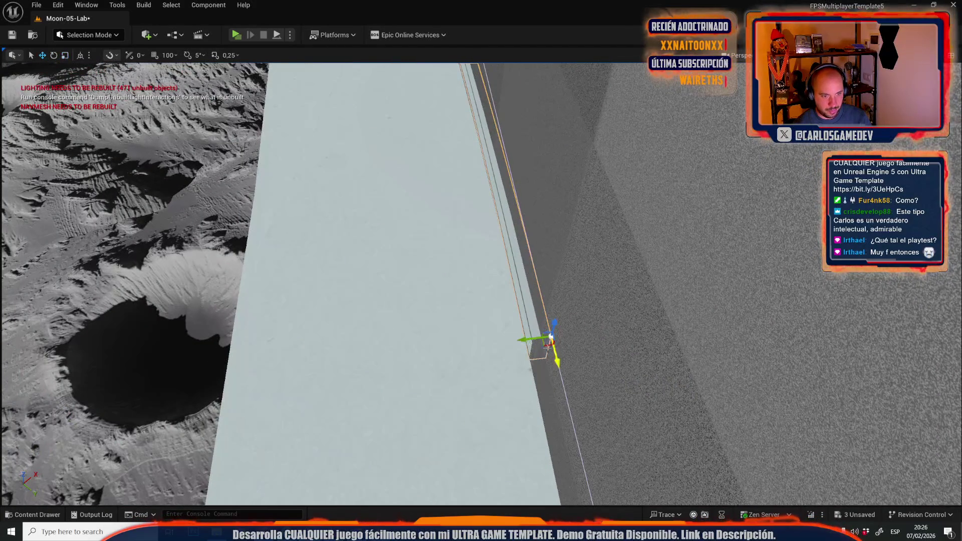
mouse_move(534, 340)
left_mouse_down()
mouse_move(338, 289)
mouse_move(666, 386)
mouse_move(645, 369)
mouse_move(648, 361)
left_mouse_up()
key("f")
mouse_move(480, 301)
left_mouse_down()
mouse_move(521, 387)
mouse_move(391, 325)
mouse_move(442, 300)
left_mouse_up()
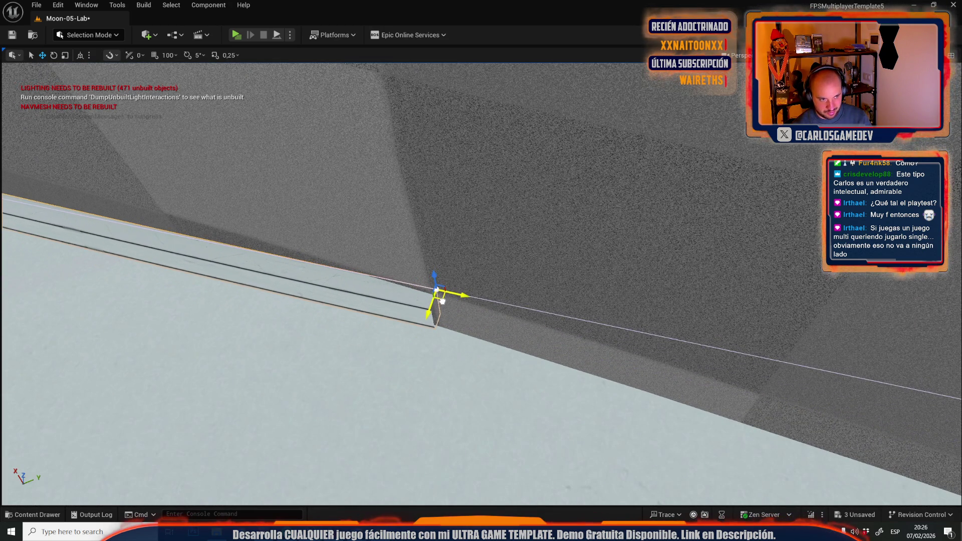
scroll(442, 300, "down", 5)
key("e")
left_click_drag(647, 245, 651, 248)
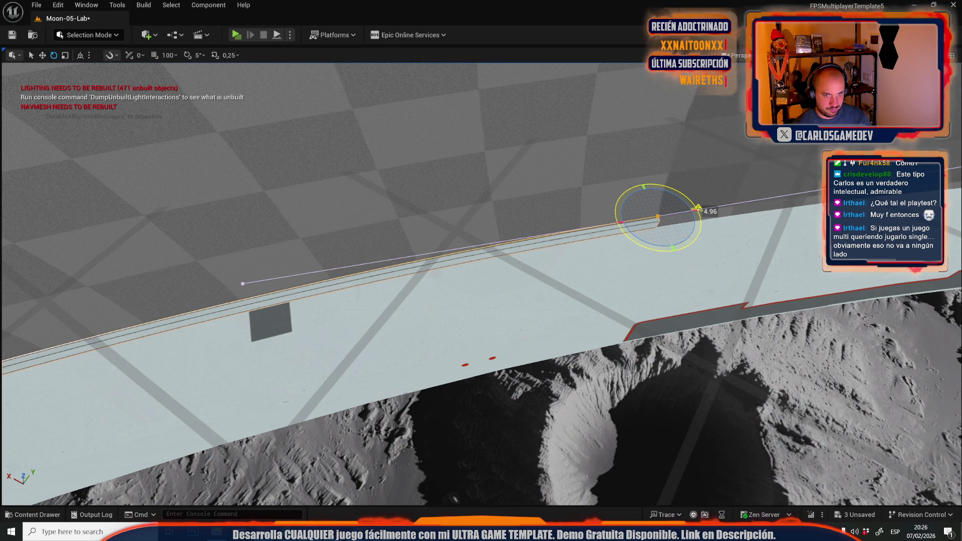
Move another spline point right along the slab and tilt its tangent slightly.
key("w")
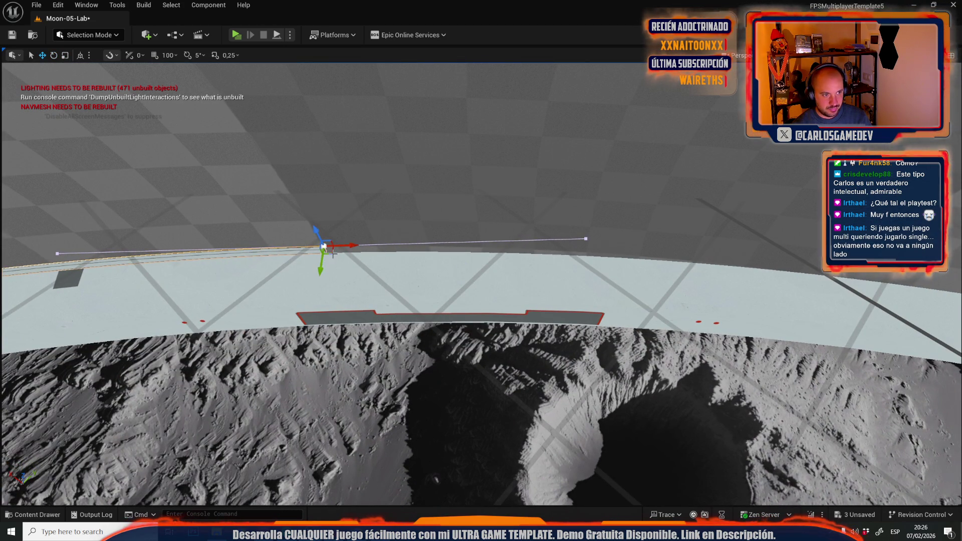
left_click_drag(333, 251, 870, 296)
key("f")
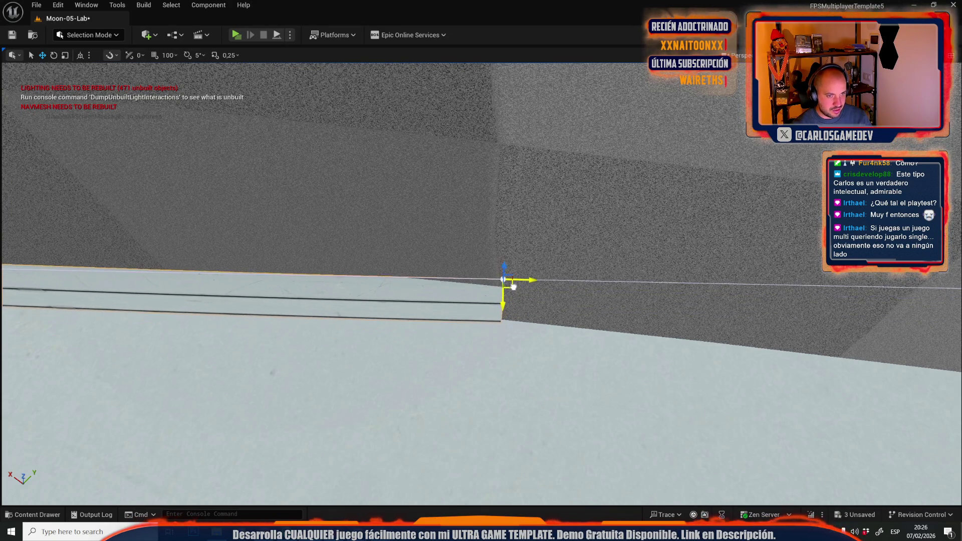
left_click_drag(510, 316, 511, 351)
key("e")
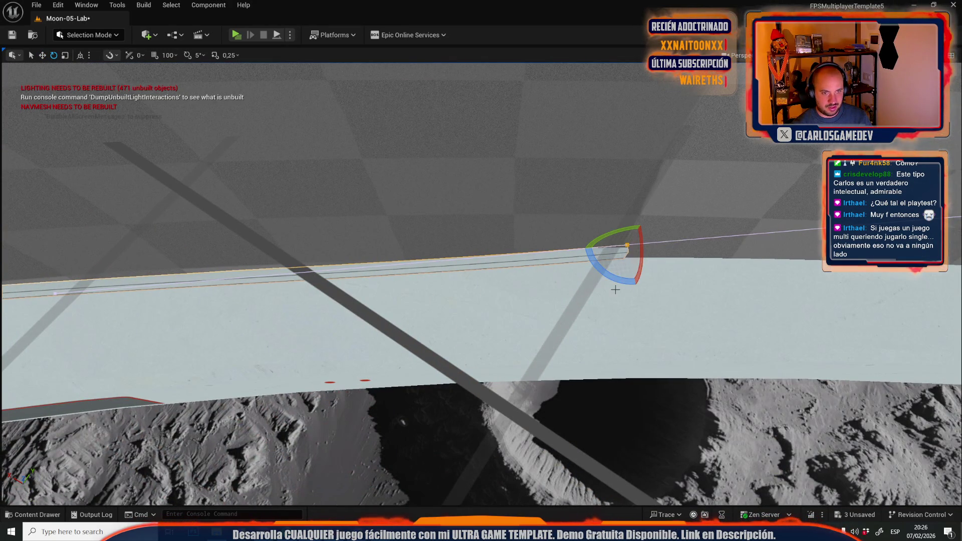
left_click_drag(670, 244, 669, 240)
Move a spline point along the rail and rotate its tangent about 4.94°.
mouse_move(588, 280)
left_mouse_down()
mouse_move(587, 318)
mouse_move(528, 357)
left_mouse_up()
key("w")
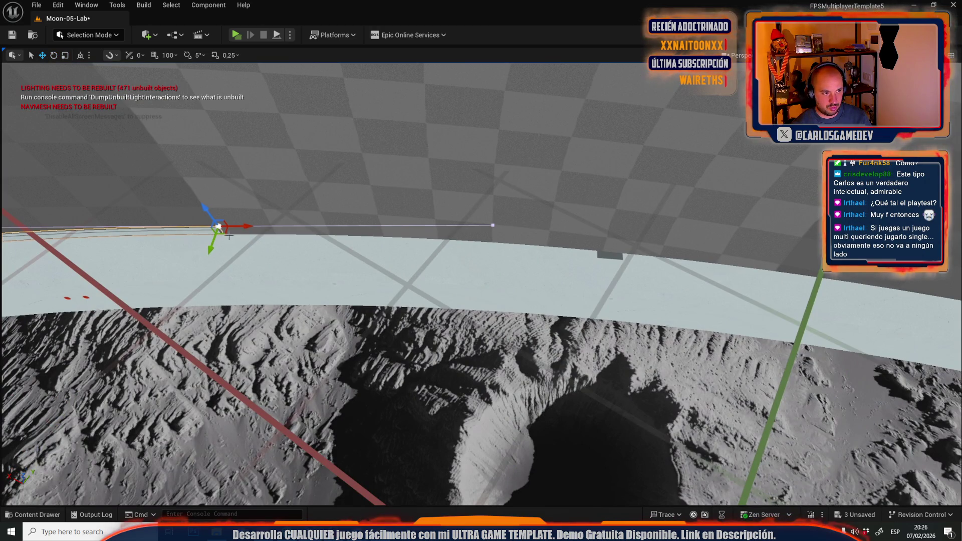
left_click_drag(227, 233, 715, 273)
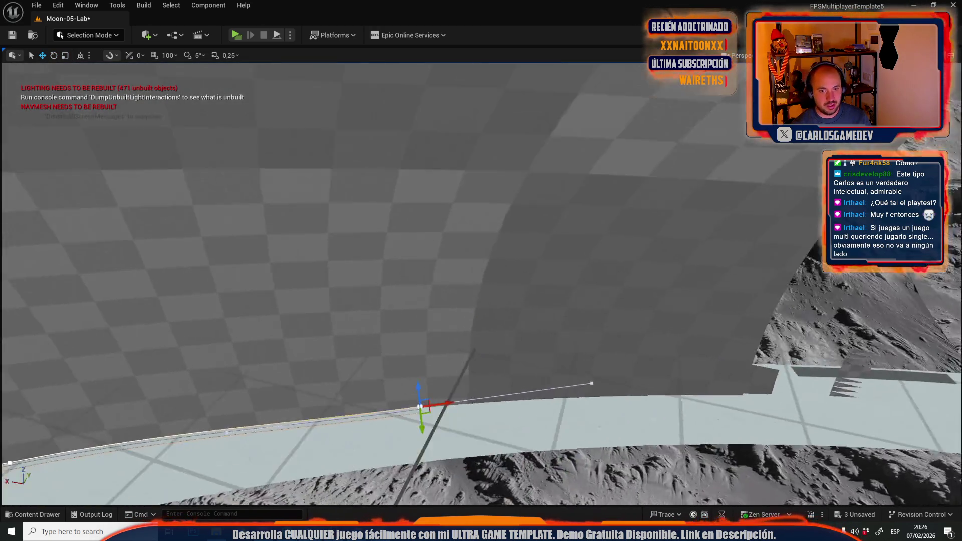
mouse_move(420, 406)
left_mouse_down()
mouse_move(306, 340)
mouse_move(571, 386)
mouse_move(575, 346)
left_mouse_up()
scroll(575, 346, "down", 5)
key("e")
left_click_drag(667, 277, 710, 238)
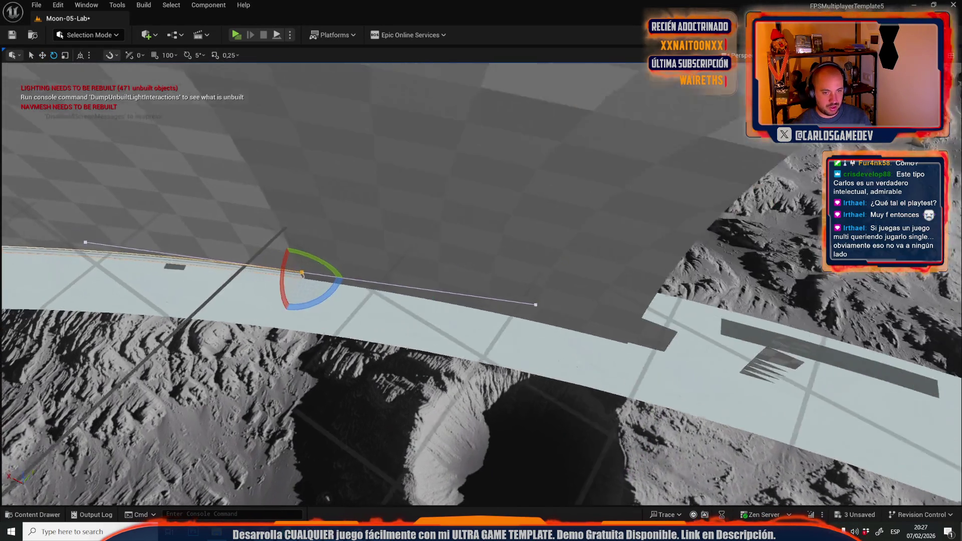
Extend the rail with a new spline point and undo an unwanted rotation.
key("r")
mouse_move(292, 283)
left_mouse_down()
mouse_move(415, 341)
mouse_move(654, 379)
mouse_move(621, 357)
left_mouse_up()
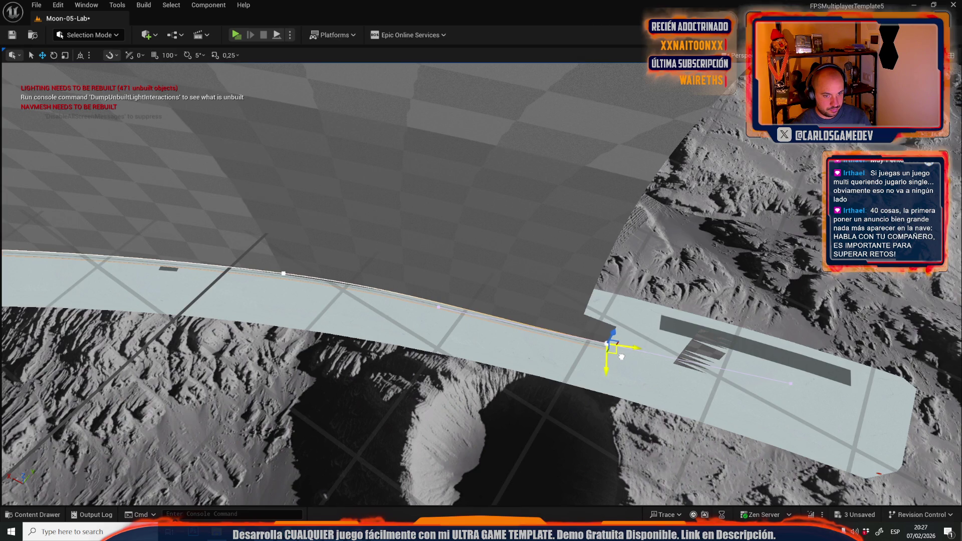
scroll(621, 357, "up", 6)
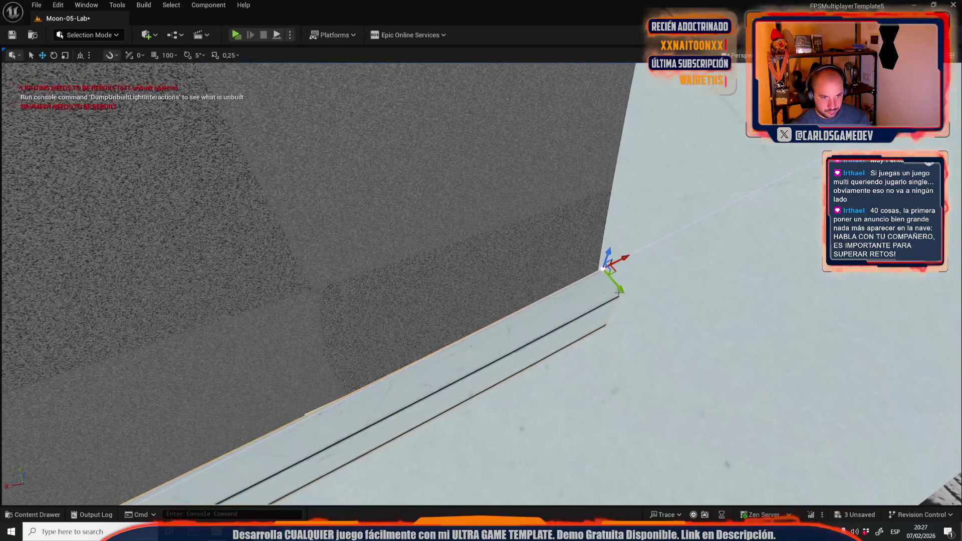
mouse_move(618, 294)
left_mouse_down()
mouse_move(562, 273)
mouse_move(601, 267)
left_mouse_up()
key("e")
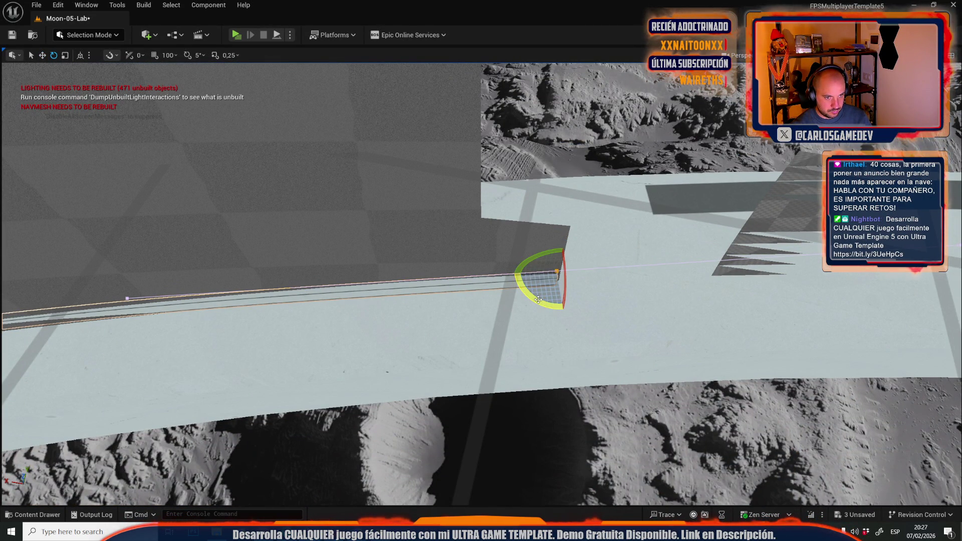
key("ctrl+z")
Rotate the new spline point about 2.32° so the rail follows the curved wall.
key("r")
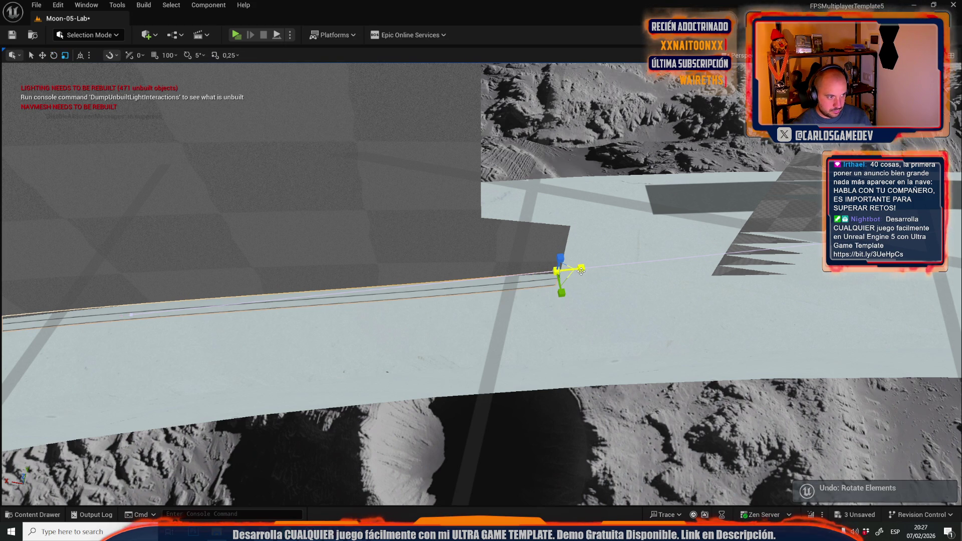
key("e")
mouse_move(599, 270)
left_mouse_down()
mouse_move(551, 300)
mouse_move(492, 215)
left_mouse_up()
key("r")
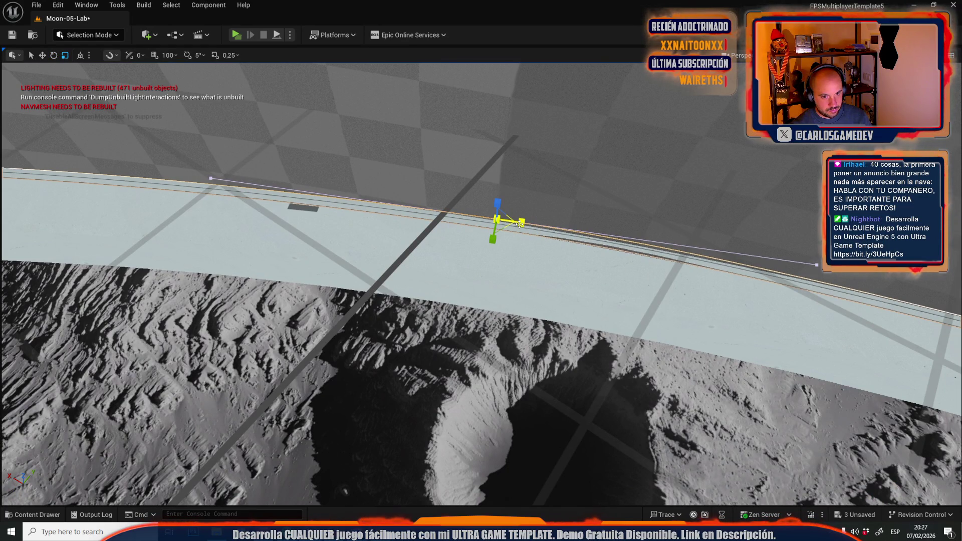
mouse_move(493, 218)
left_mouse_down()
mouse_move(452, 371)
mouse_move(501, 350)
mouse_move(355, 229)
left_mouse_up()
key("e")
left_click(355, 229)
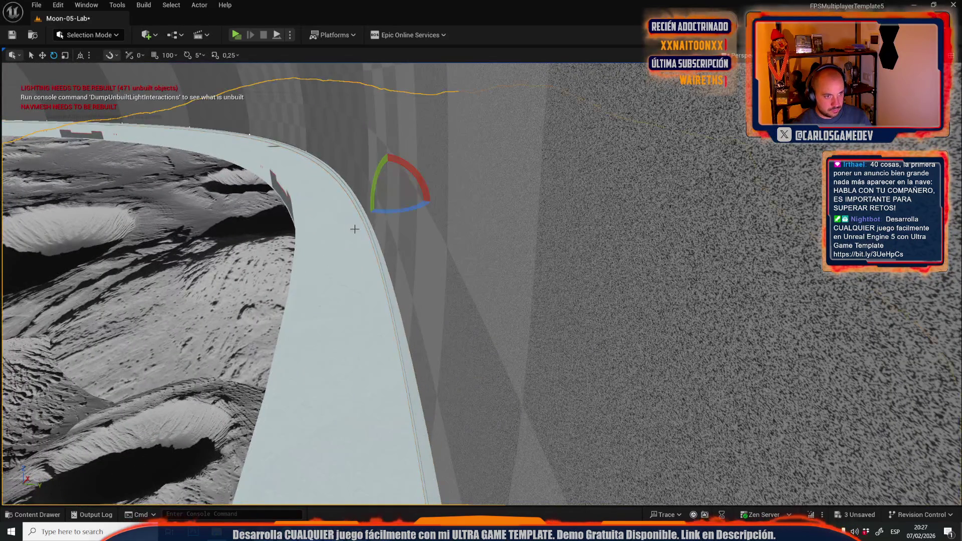
Select the whole rail along the road edge and frame it to inspect the curve.
left_click(374, 290)
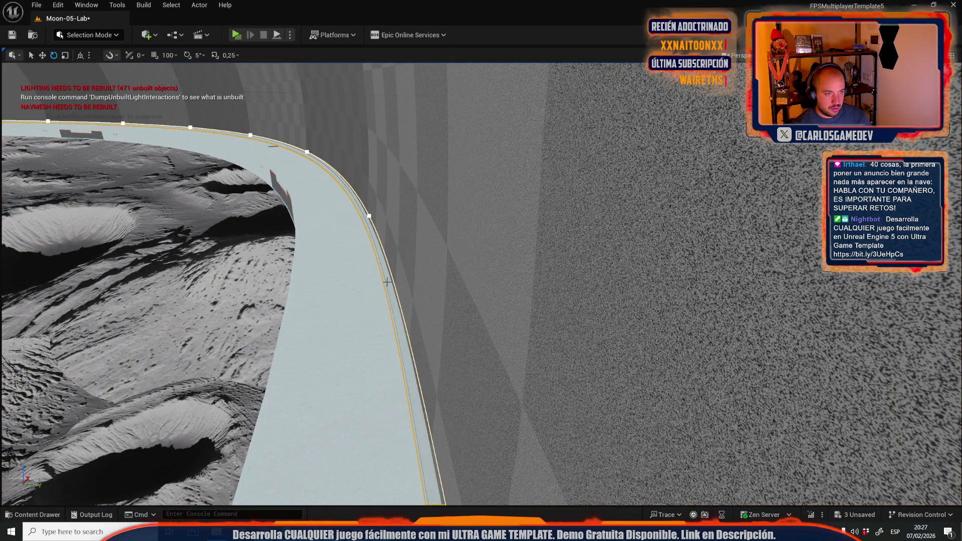
key("f")
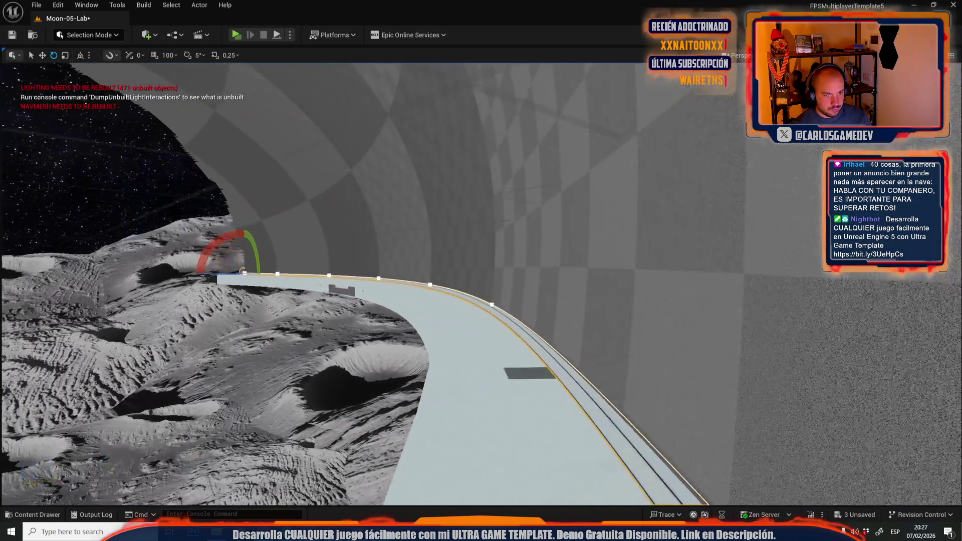
mouse_move(481, 281)
left_mouse_down()
mouse_move(441, 241)
mouse_move(421, 261)
left_mouse_up()
left_click_drag(497, 231, 498, 231)
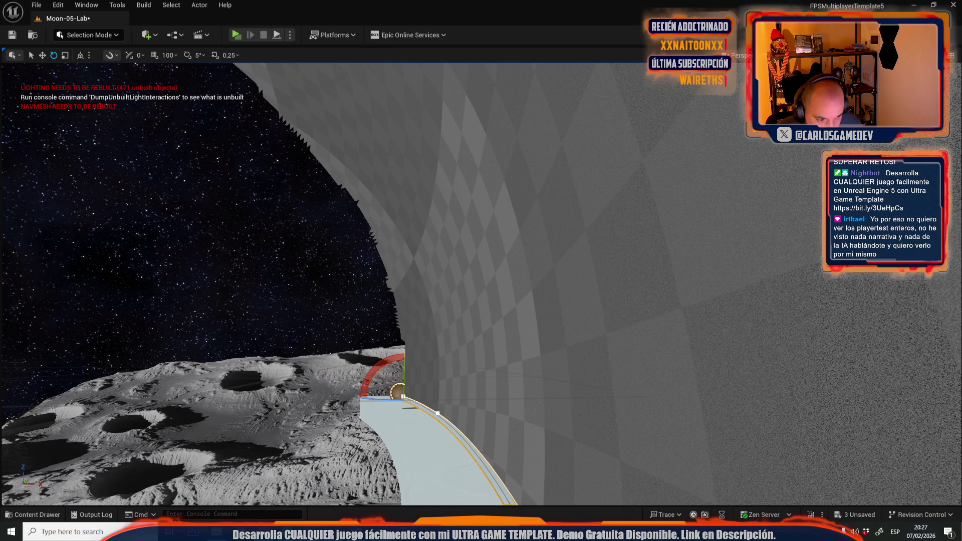
Merge the rail pieces into the new asset MERGED_CoopSpline_C_3fdgdfgdfgd, then deselect everything.
left_click(86, 35)
left_click(90, 65)
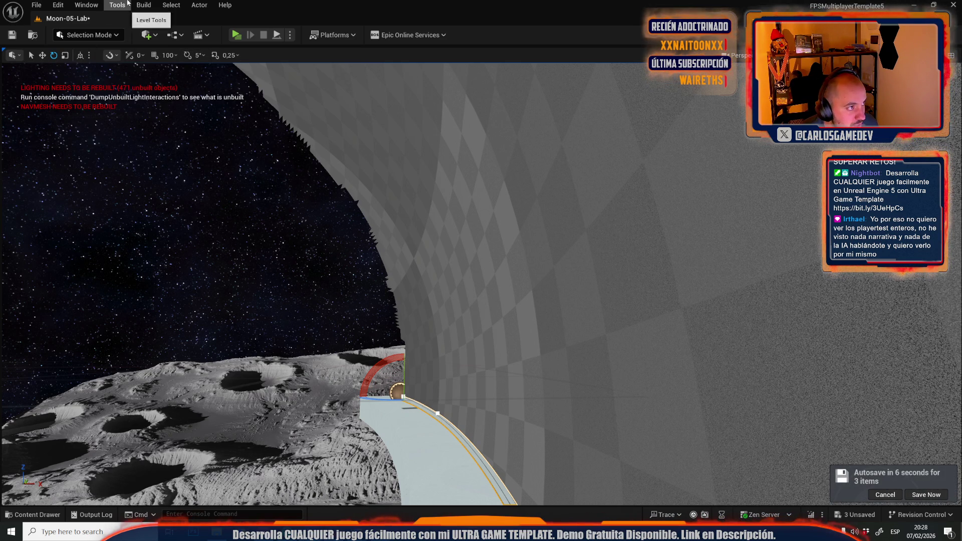
left_click(120, 5)
left_click(136, 176)
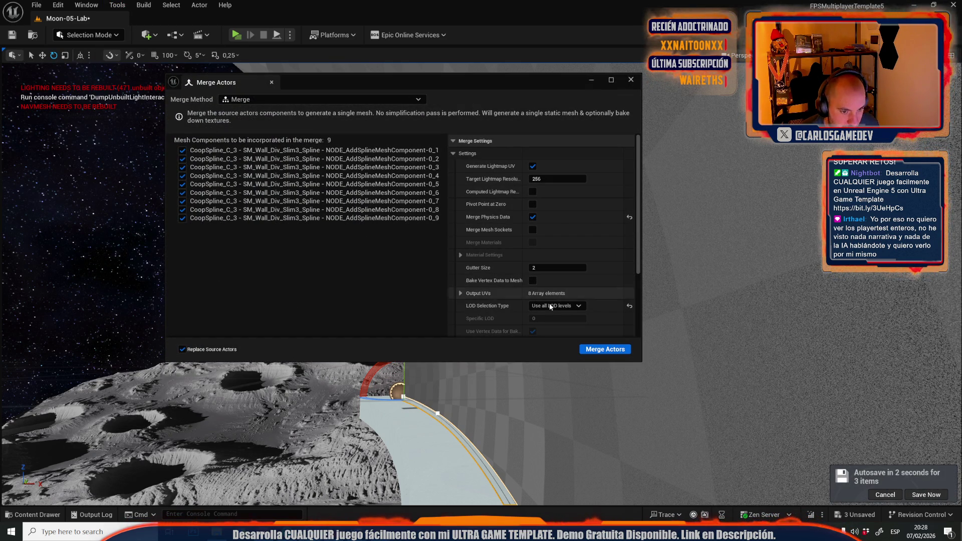
left_click(605, 349)
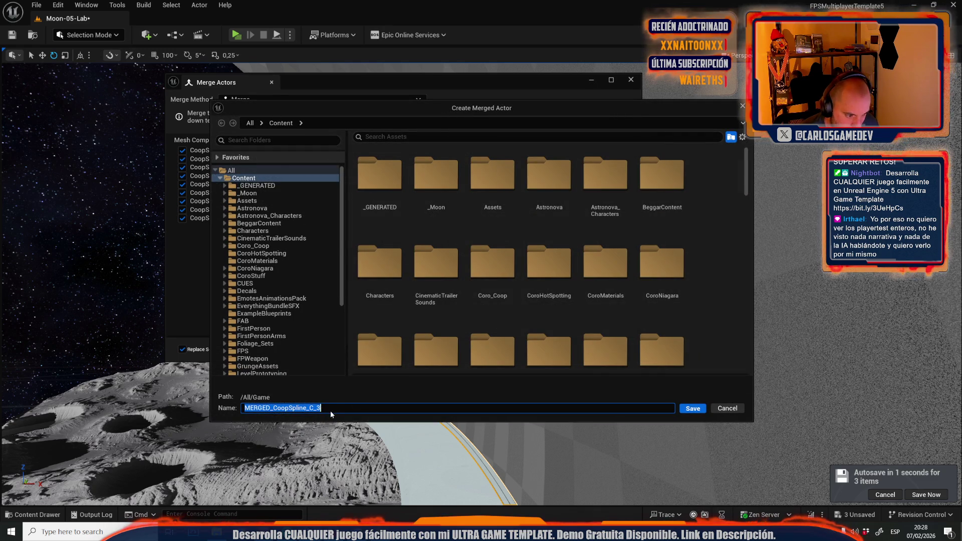
left_click(692, 409)
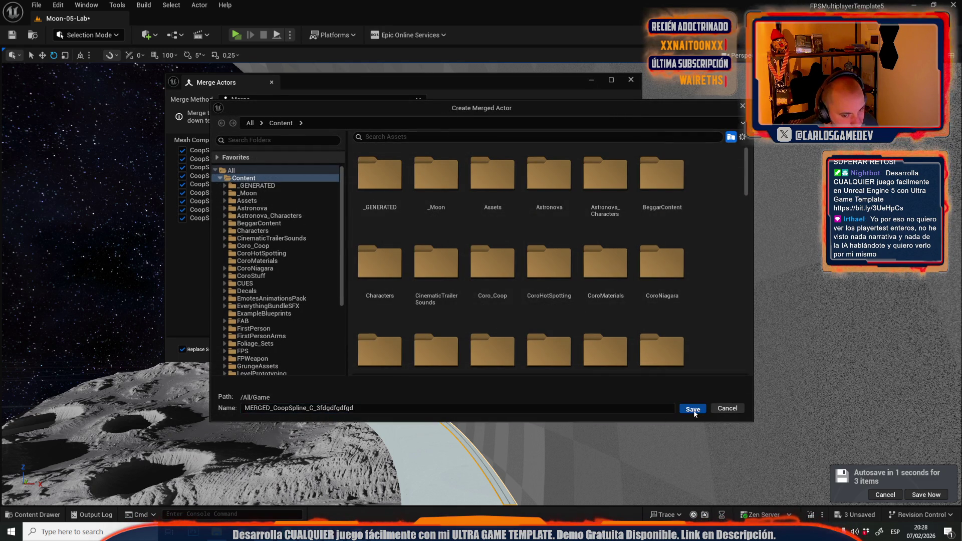
left_click(629, 81)
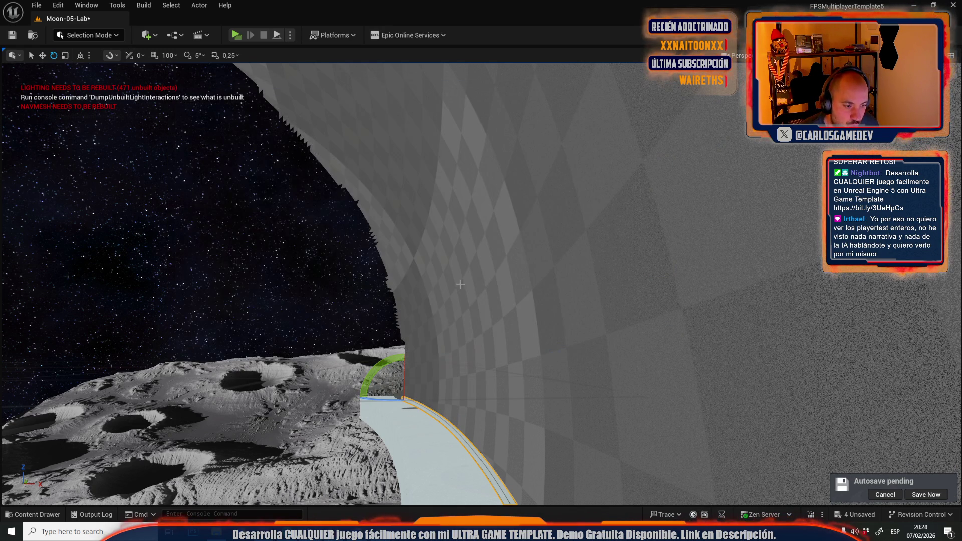
left_click(303, 354)
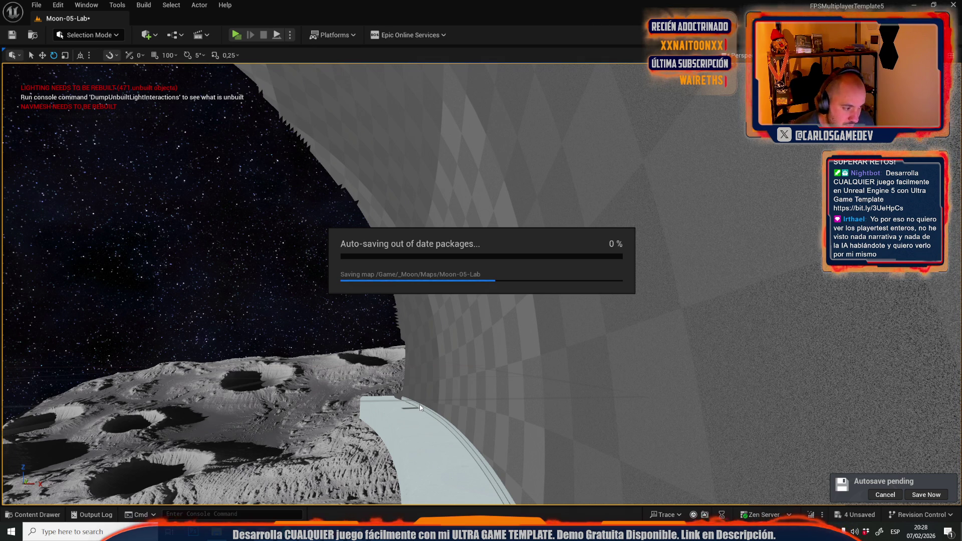
Set the merged walkway mesh's pivot to World Origin using Modeling Mode's Edit Pivot.
left_click(420, 405)
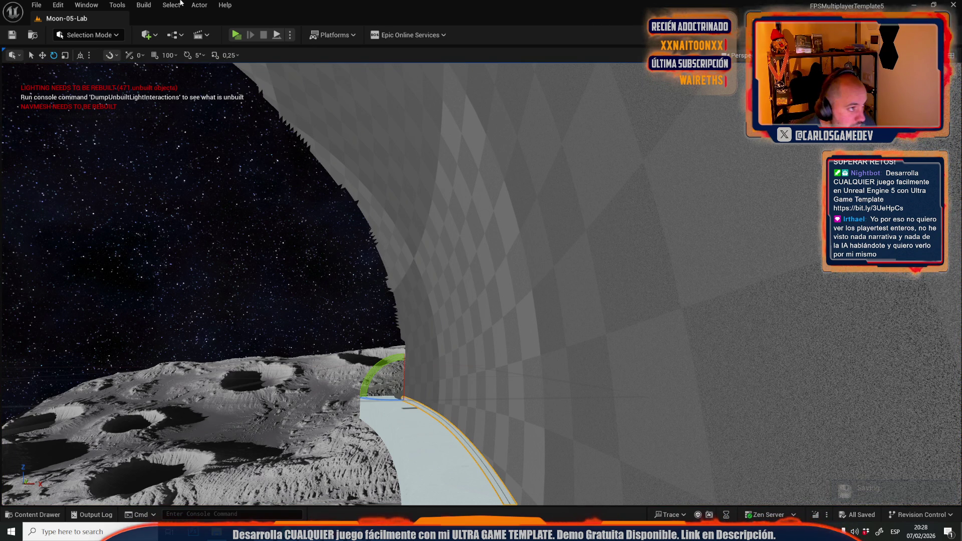
left_click(86, 35)
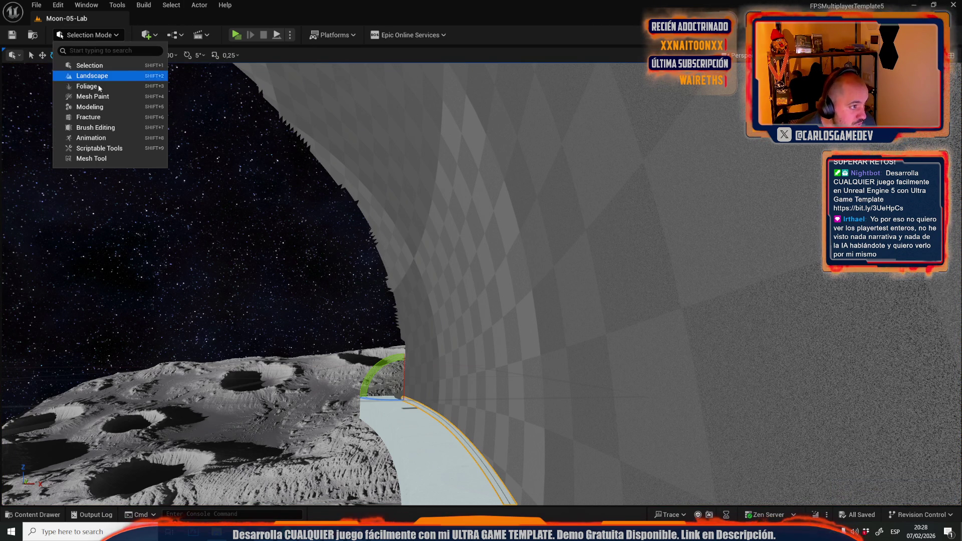
left_click(95, 107)
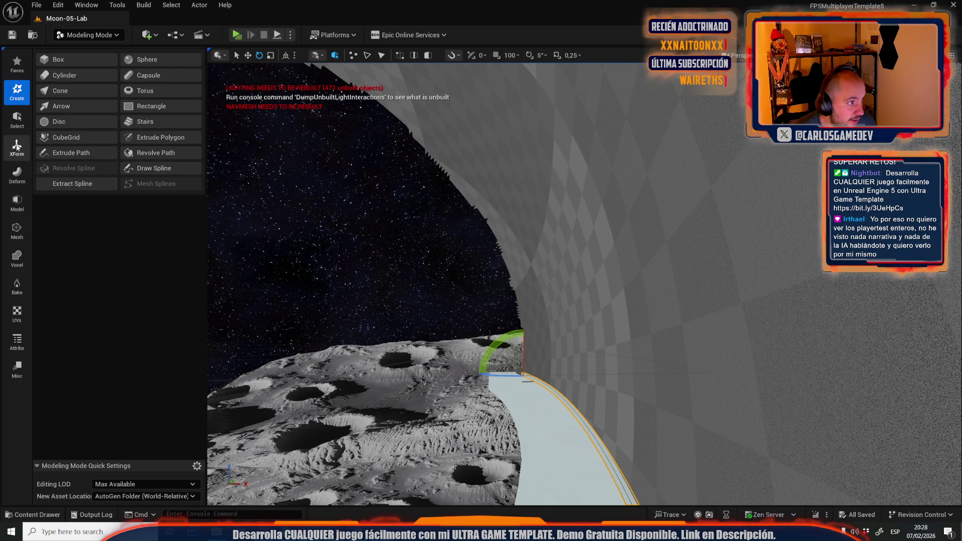
left_click(17, 146)
left_click(65, 92)
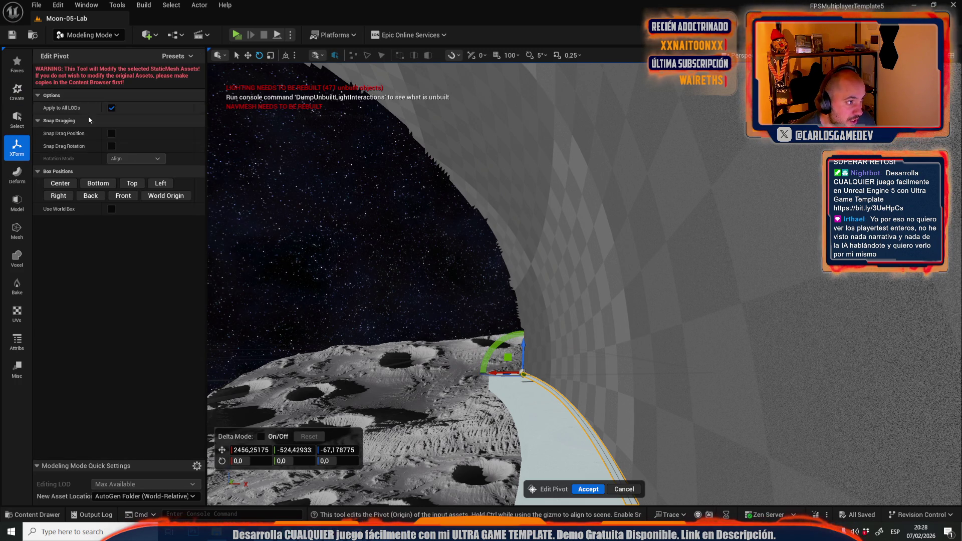
left_click(159, 196)
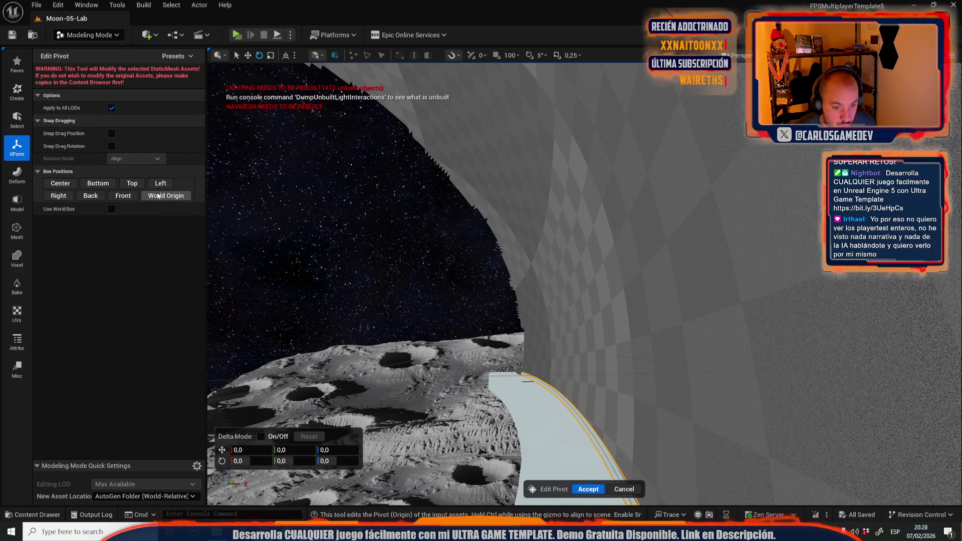
left_click(589, 489)
mouse_move(608, 470)
left_mouse_down()
mouse_move(576, 451)
mouse_move(626, 441)
mouse_move(651, 462)
mouse_move(608, 470)
left_mouse_up()
key("ctrl+space")
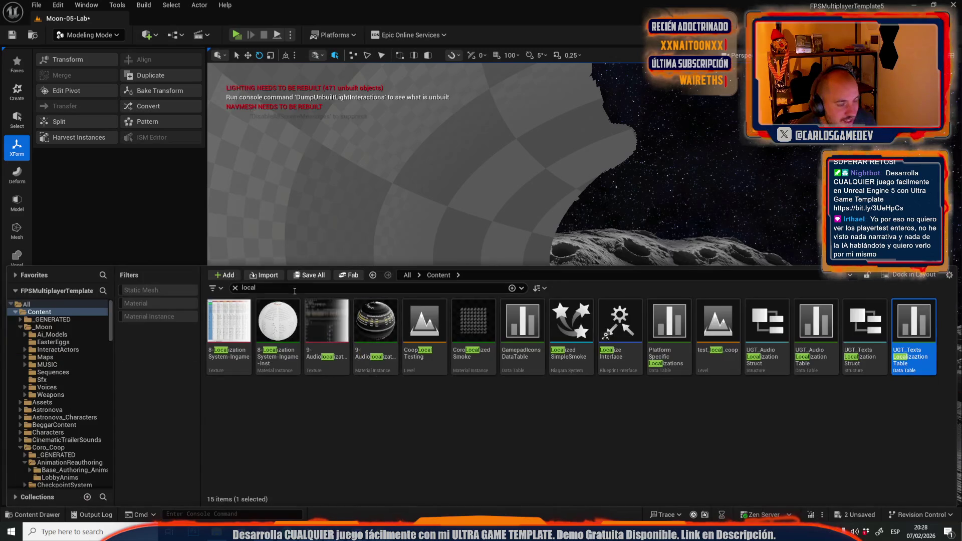
Save the changed Moon-05-Lab packages with Save Selected and close the Content Drawer.
left_click(309, 275)
left_click(551, 373)
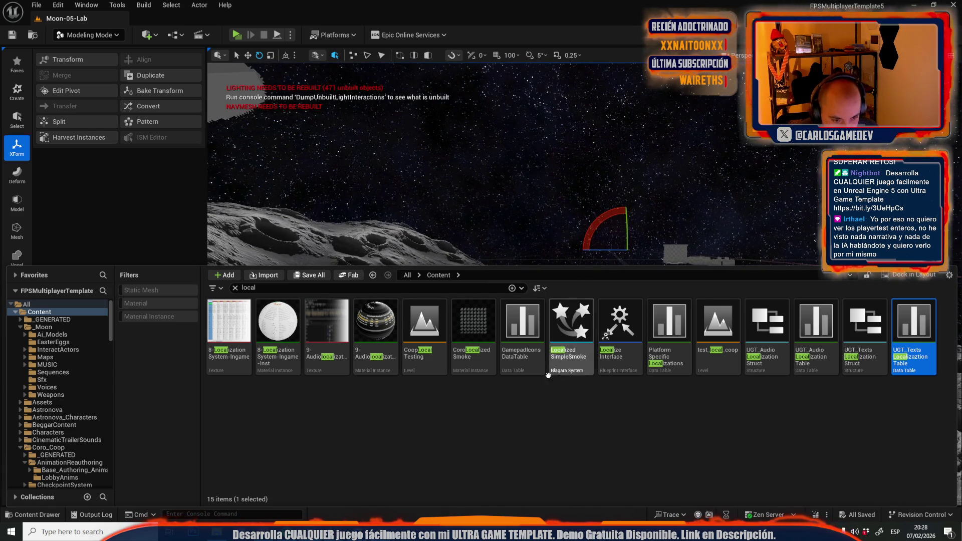
left_click(521, 214)
Select the curved walkway mesh and switch the editor back to Selection Mode.
key("f")
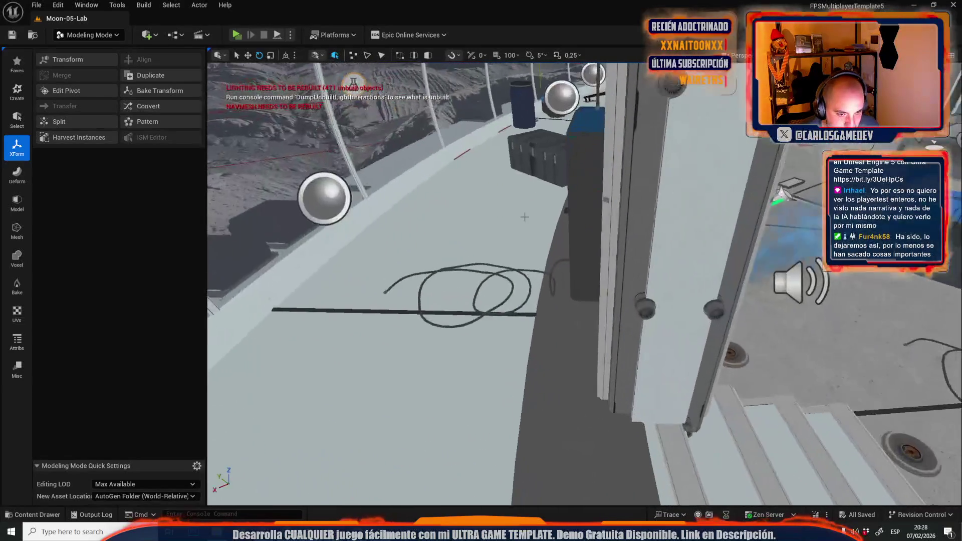
left_click(314, 215)
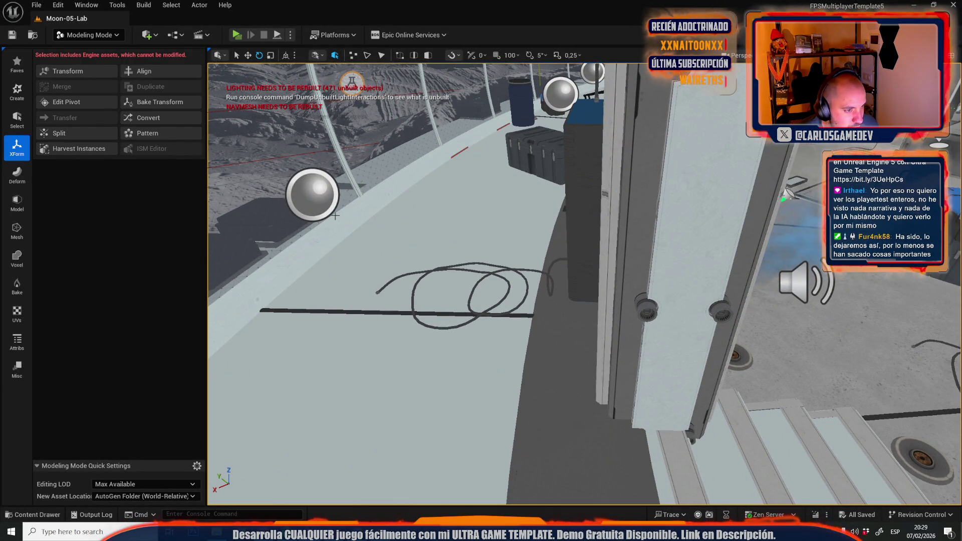
left_click(335, 216)
left_click(88, 35)
left_click(80, 67)
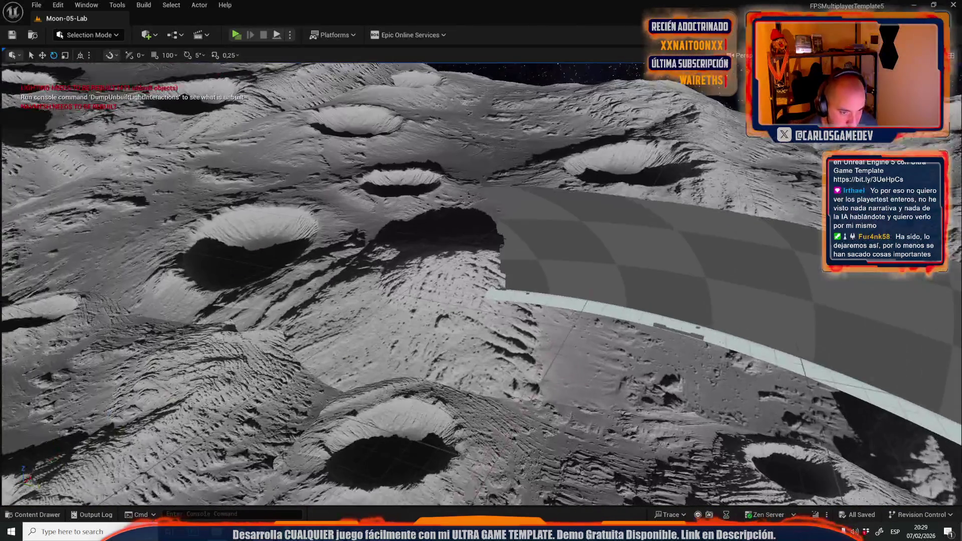
scroll(414, 327, "up", 5)
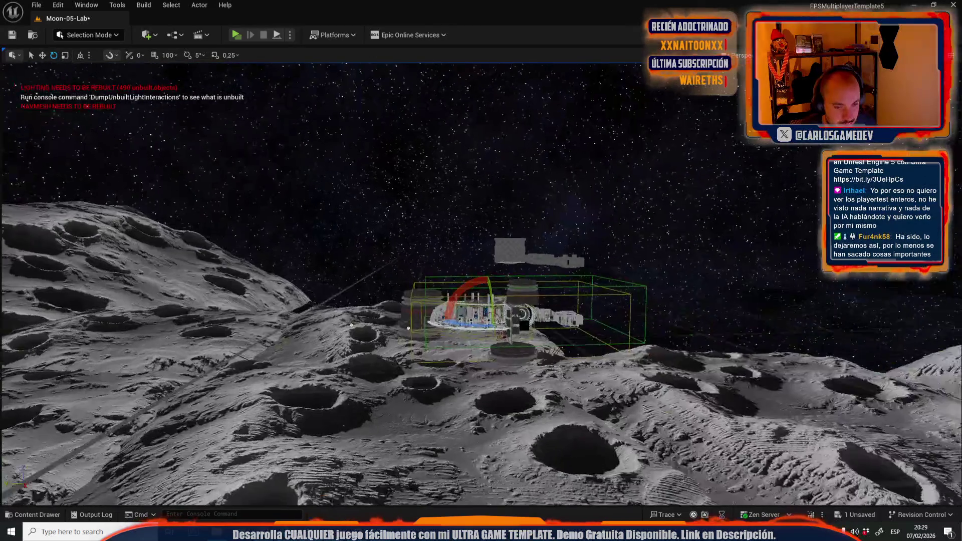
scroll(481, 310, "up", 10)
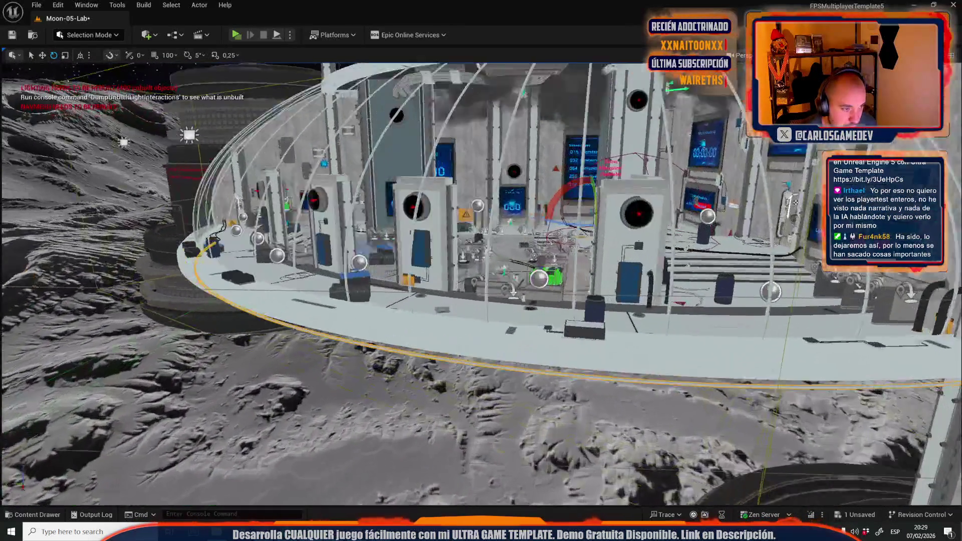
scroll(481, 281, "up", 10)
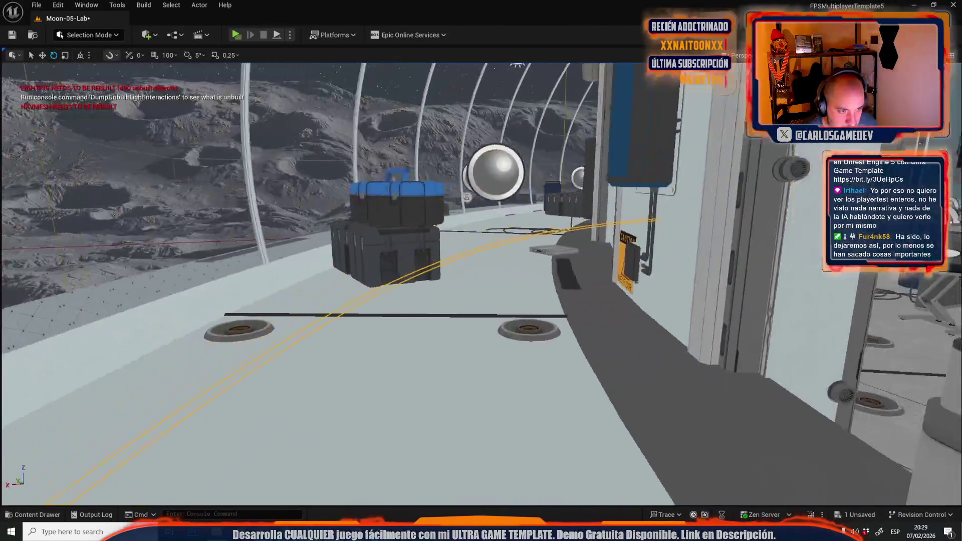
left_click_drag(260, 183, 215, 183)
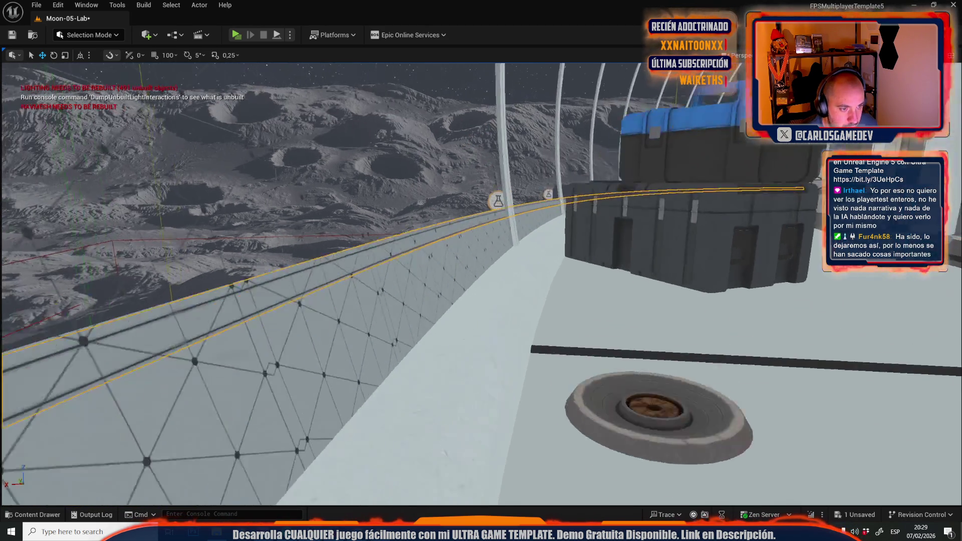
scroll(481, 280, "down", 5)
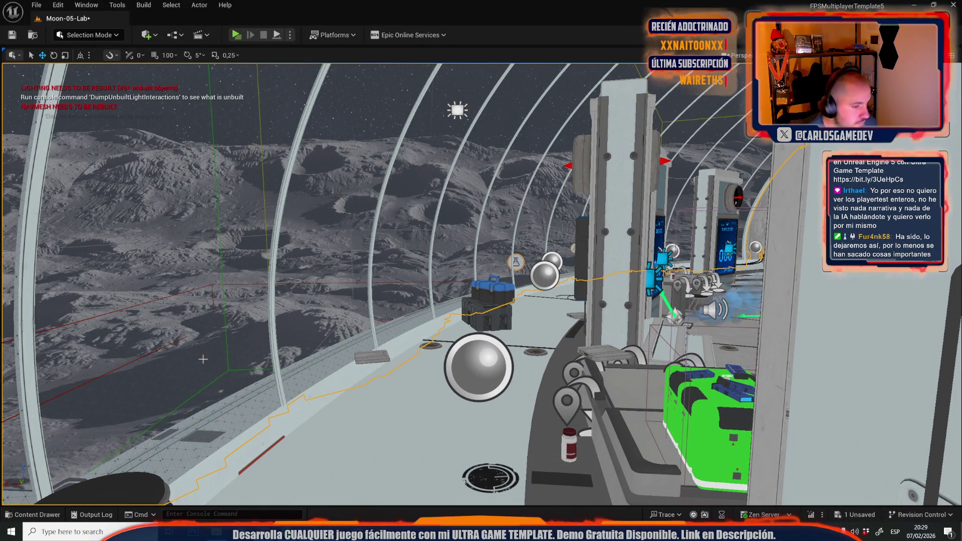
key("f")
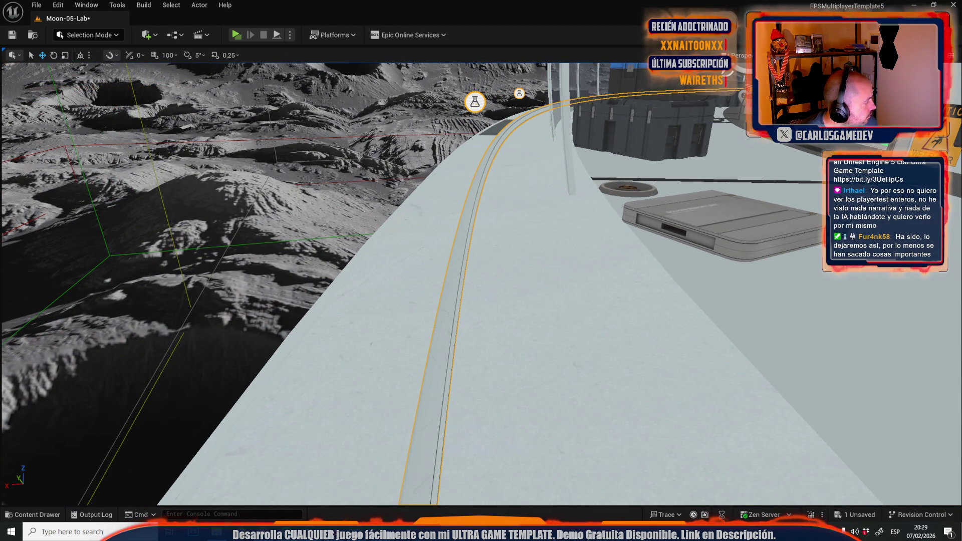
key("ctrl+z")
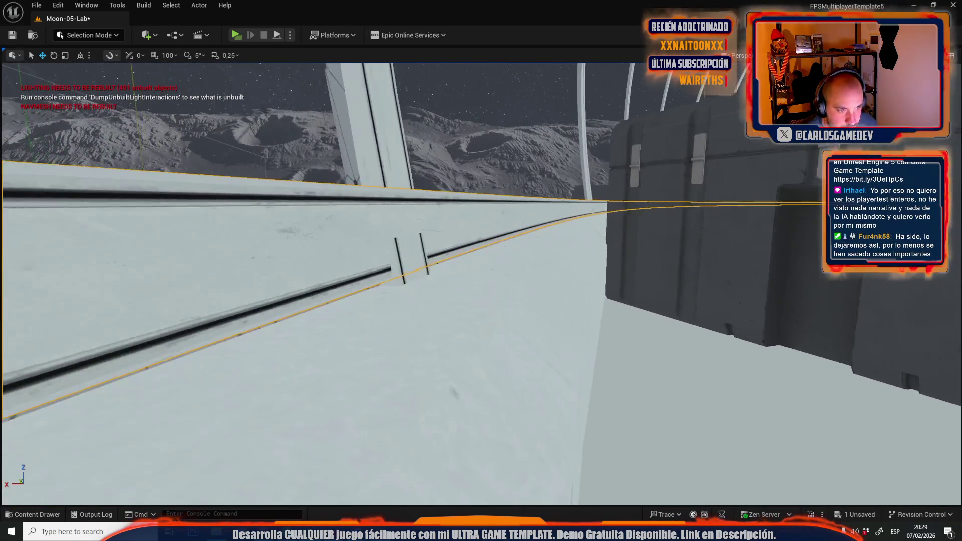
Raise a rail spline point along Z to lift the rail.
left_click(328, 243)
left_click_drag(328, 243, 319, 248)
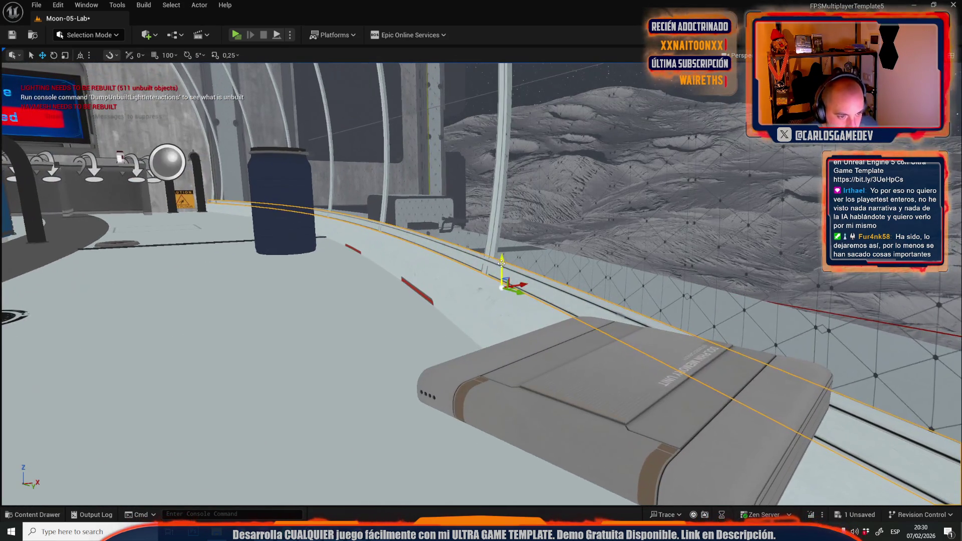
left_click_drag(502, 263, 526, 193)
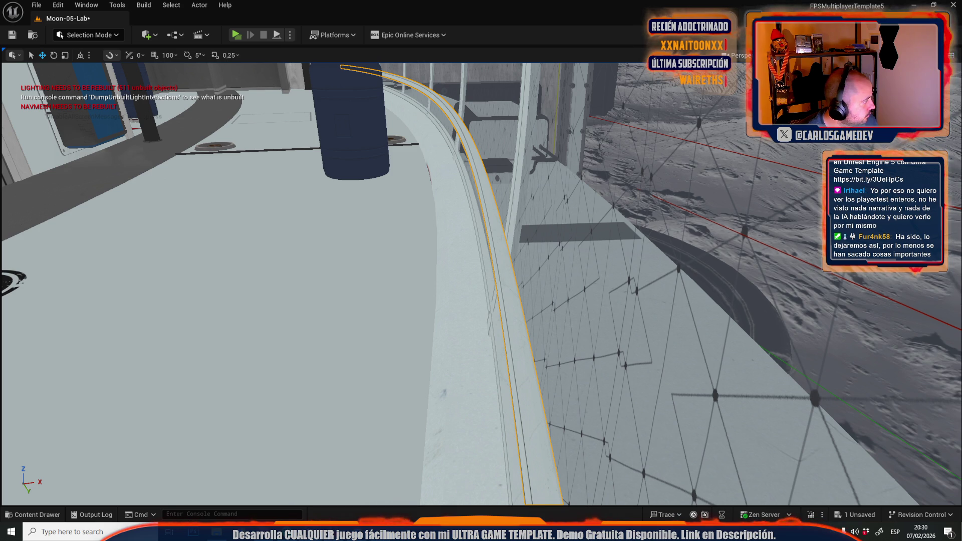
Compare the edit with undo and redo, leaving the rail along the walkway edge.
key("ctrl+z")
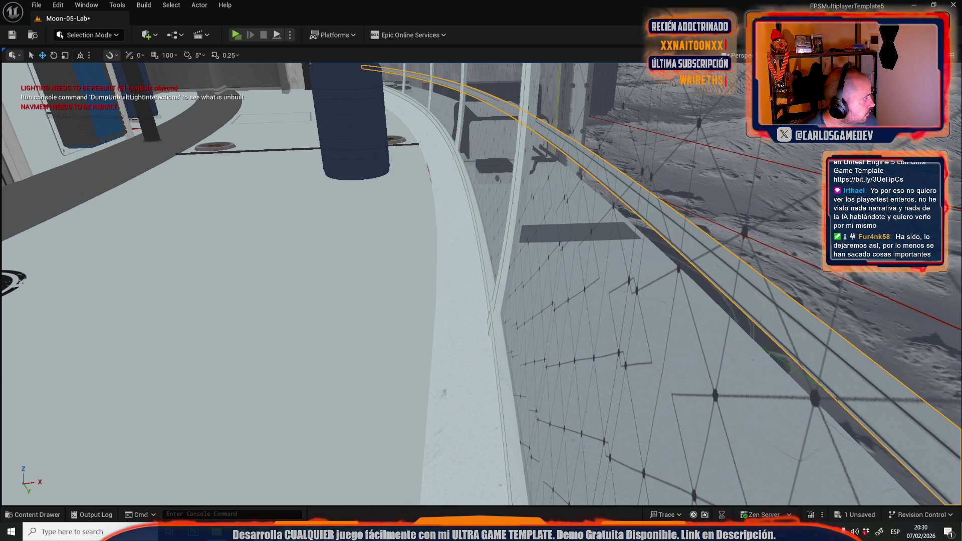
left_click_drag(294, 238, 251, 243)
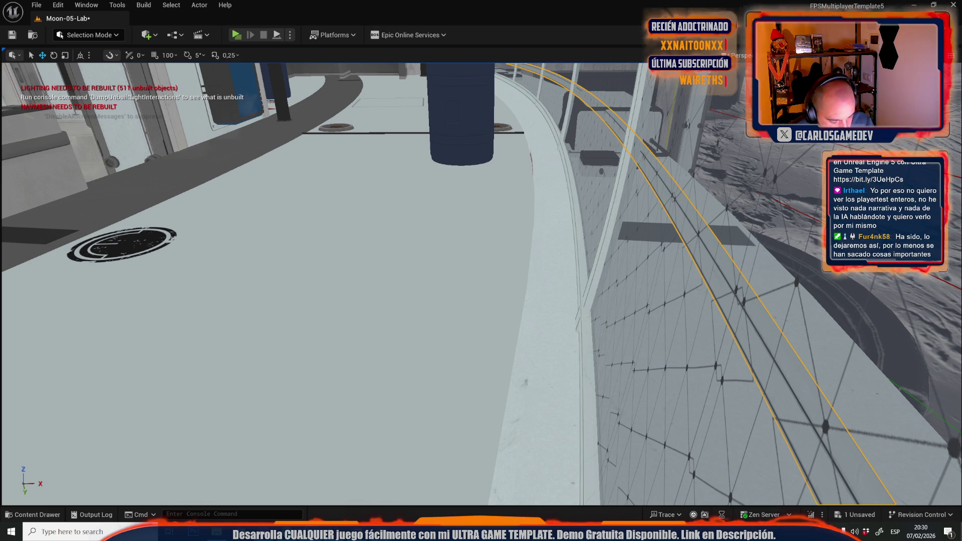
key("ctrl+z")
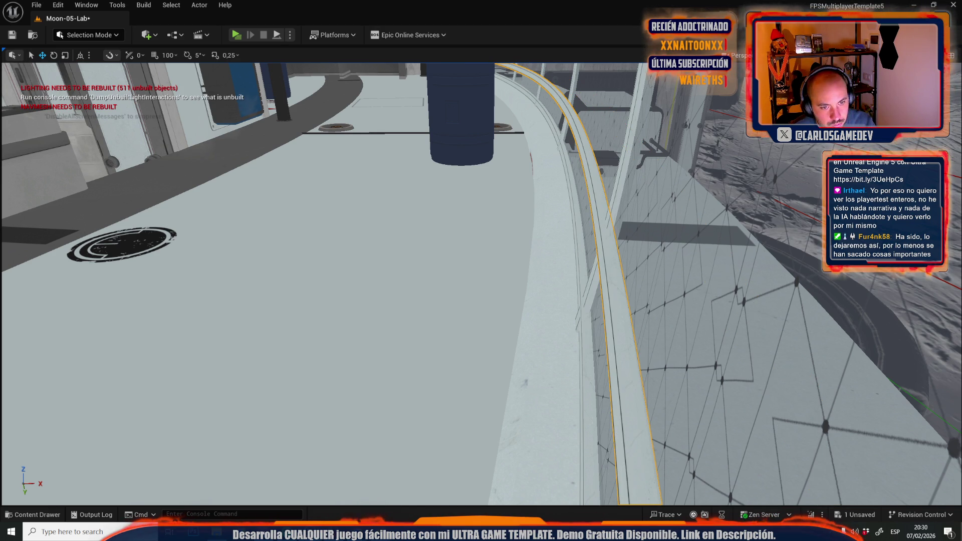
key("ctrl+y")
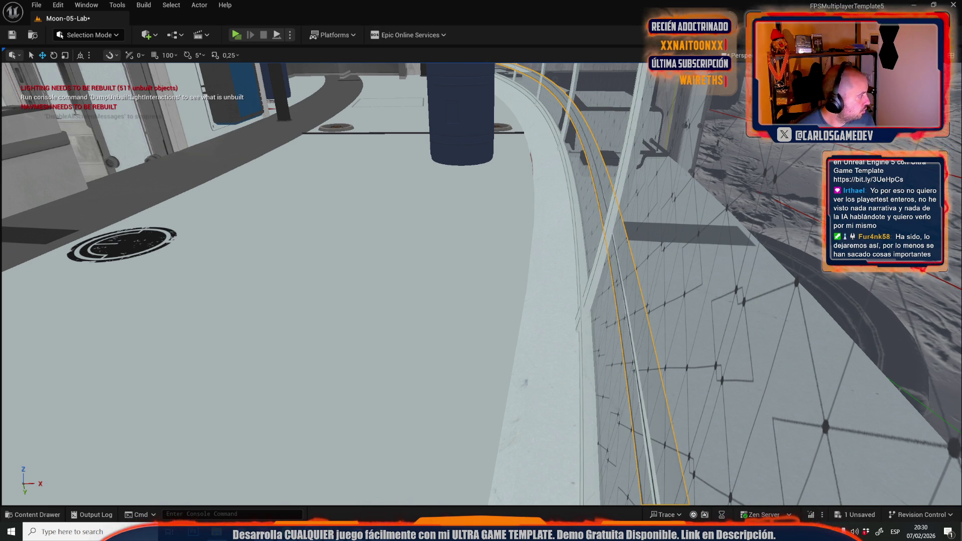
key("ctrl+z")
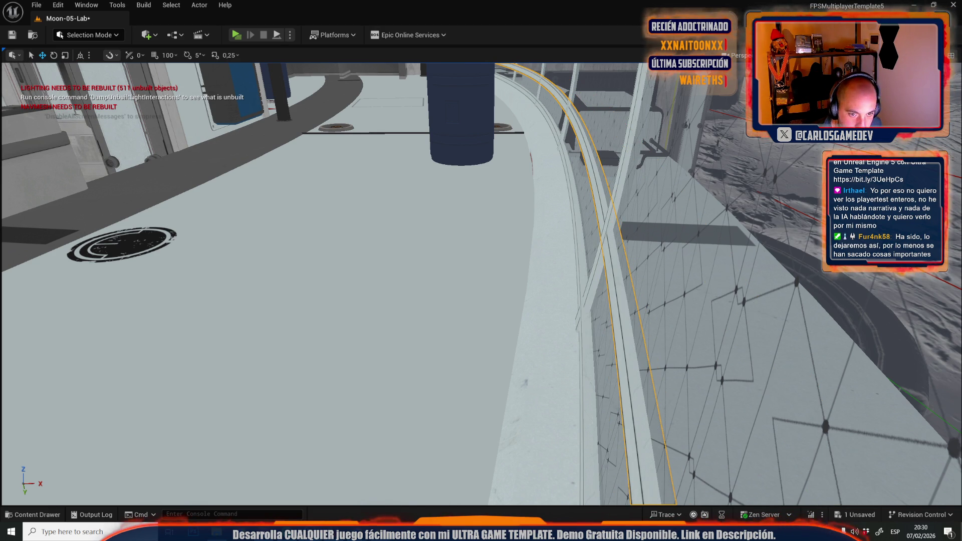
Frame the rail beside the stacked crates and inspect it from above.
key("1")
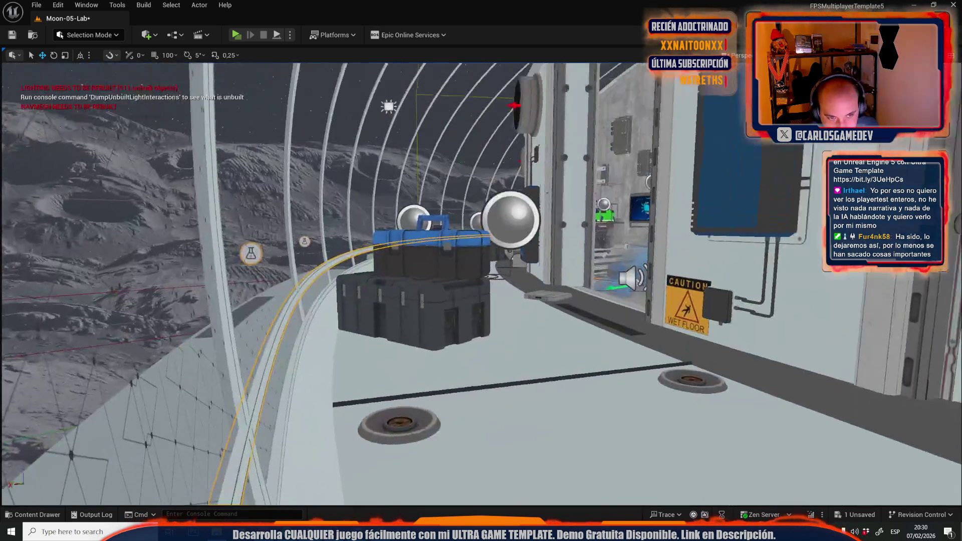
key("f")
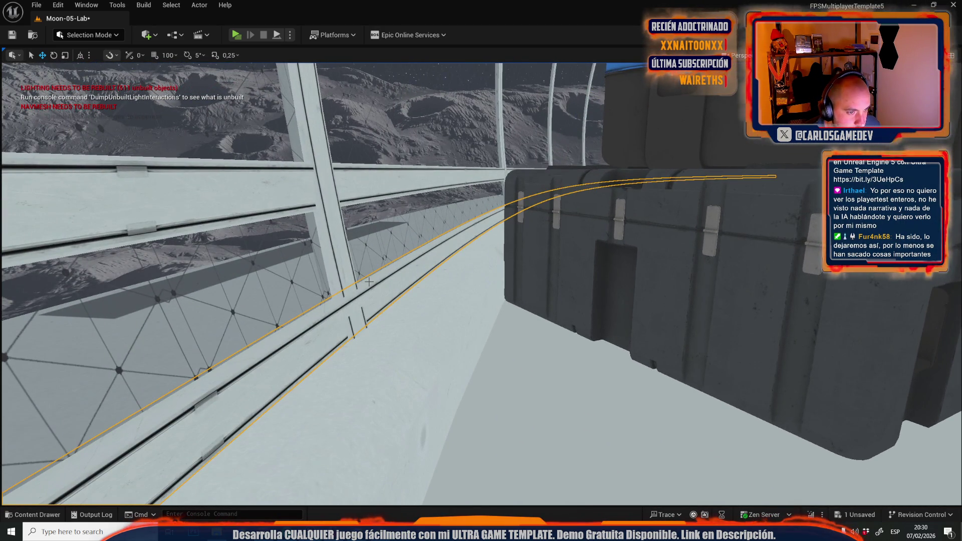
key("w")
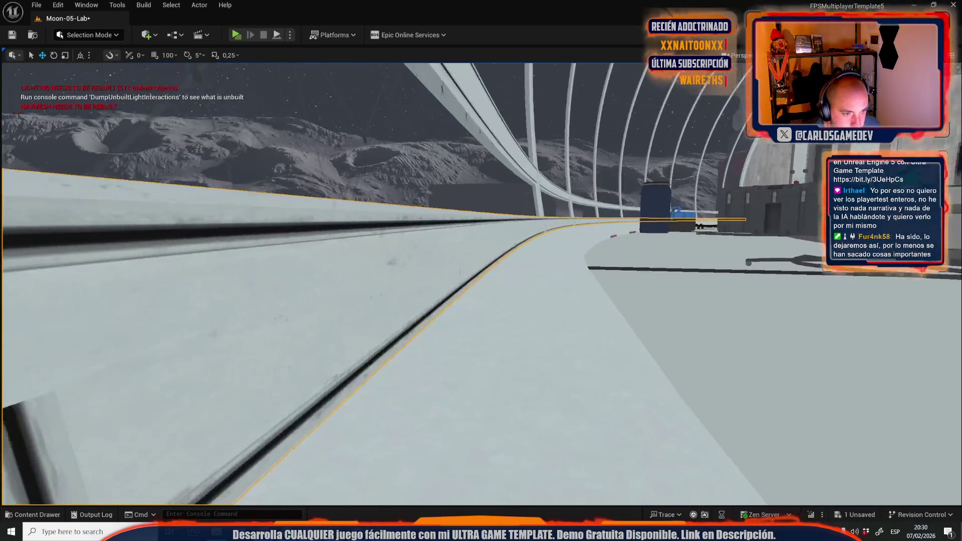
mouse_move(377, 252)
left_mouse_down()
mouse_move(376, 231)
mouse_move(310, 231)
mouse_move(321, 231)
left_mouse_up()
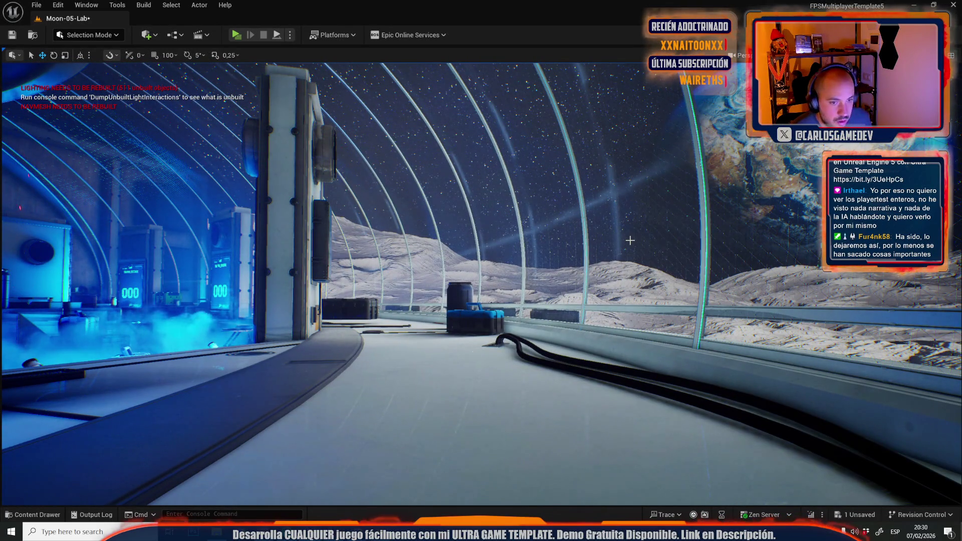
left_click(570, 315)
Compare rail versions via undo/redo, keep the curved one before the glass, and open the Content Drawer.
mouse_move(570, 316)
left_mouse_down()
mouse_move(496, 316)
mouse_move(576, 316)
mouse_move(497, 316)
mouse_move(96, 260)
mouse_move(102, 230)
left_mouse_up()
mouse_move(416, 333)
left_mouse_down()
mouse_move(497, 333)
mouse_move(471, 333)
left_mouse_up()
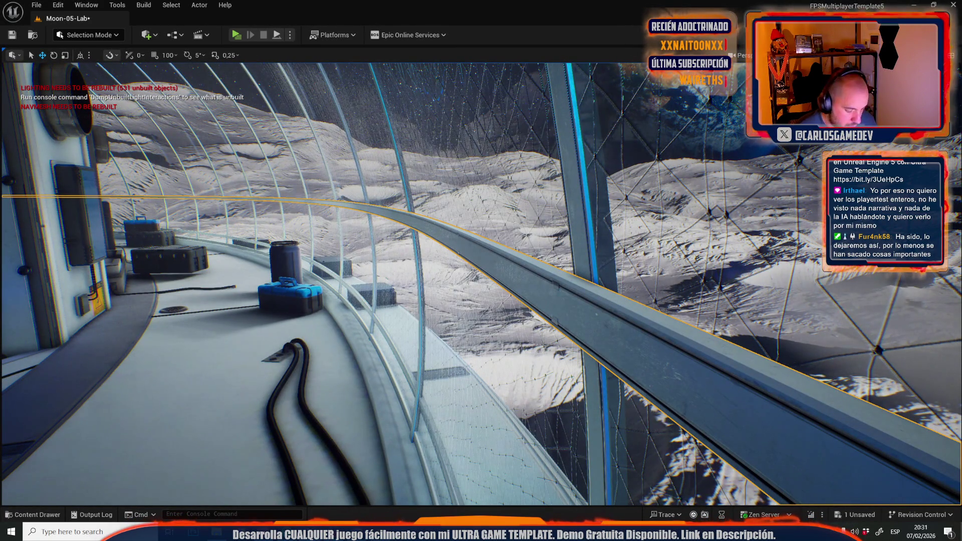
key("ctrl+z")
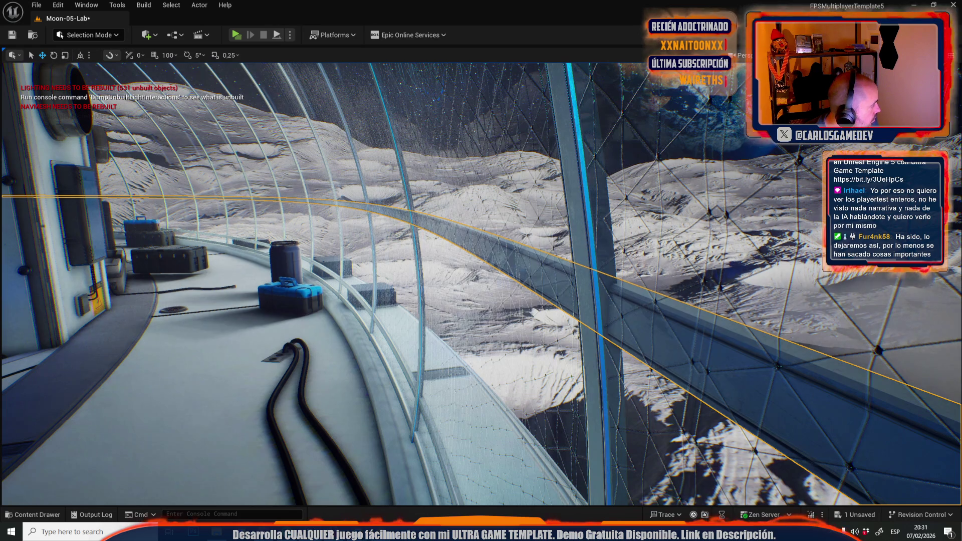
key("ctrl+y")
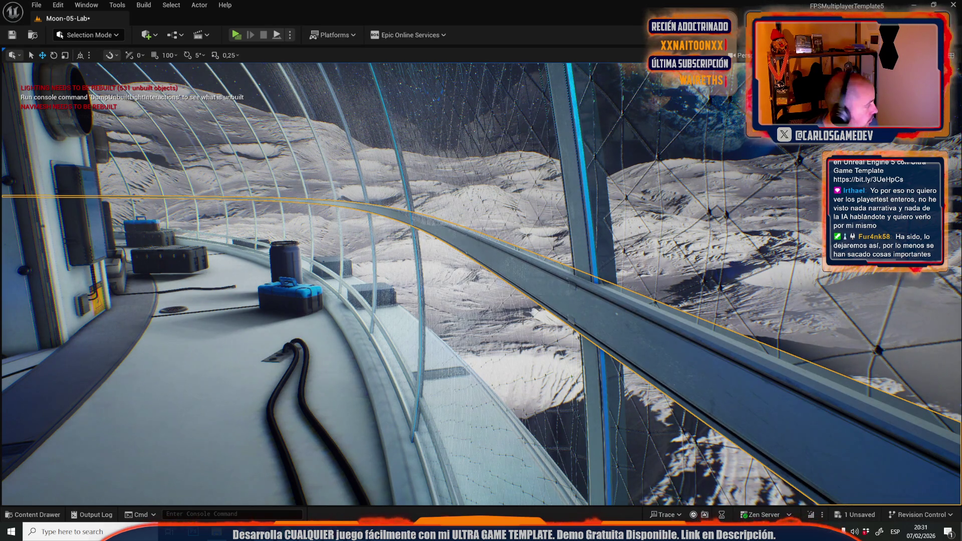
key("ctrl+z")
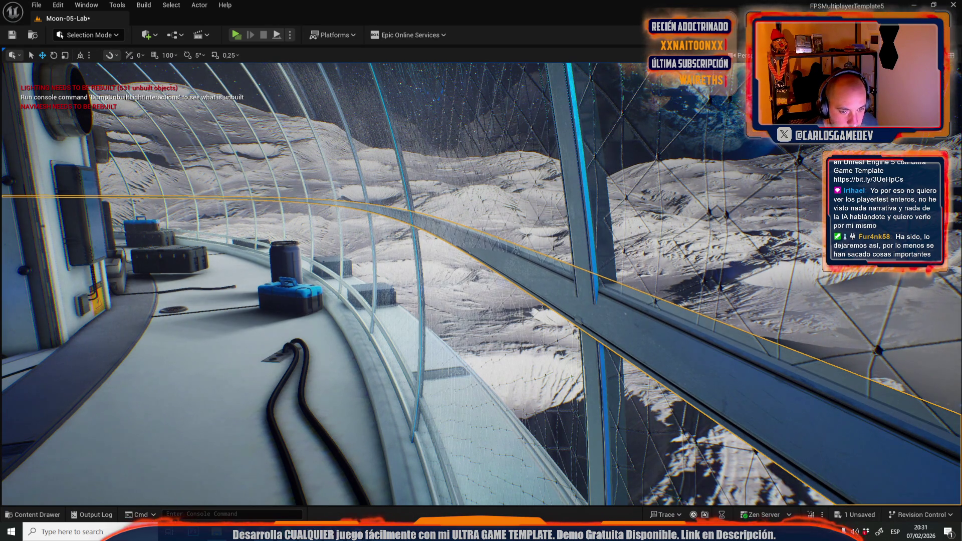
key("ctrl+z")
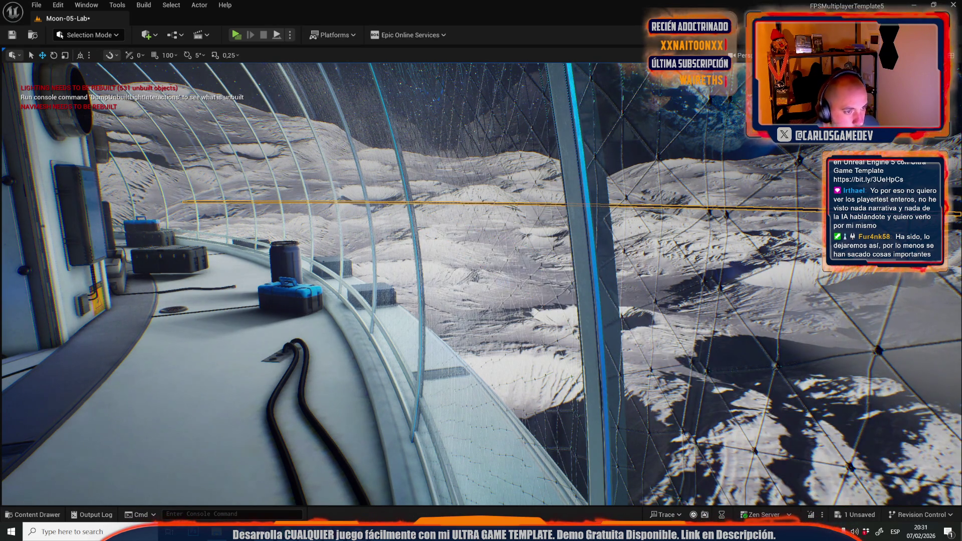
key("ctrl+z")
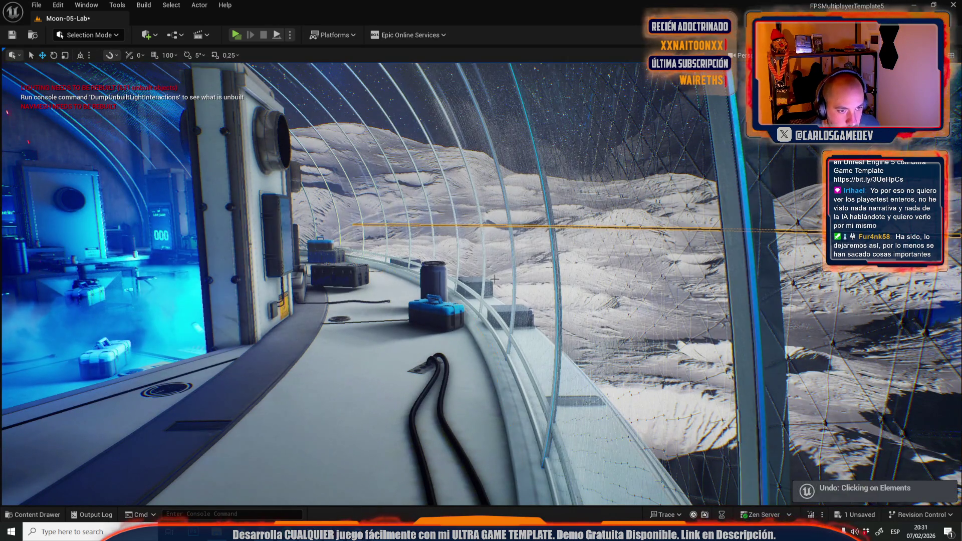
key("ctrl+y")
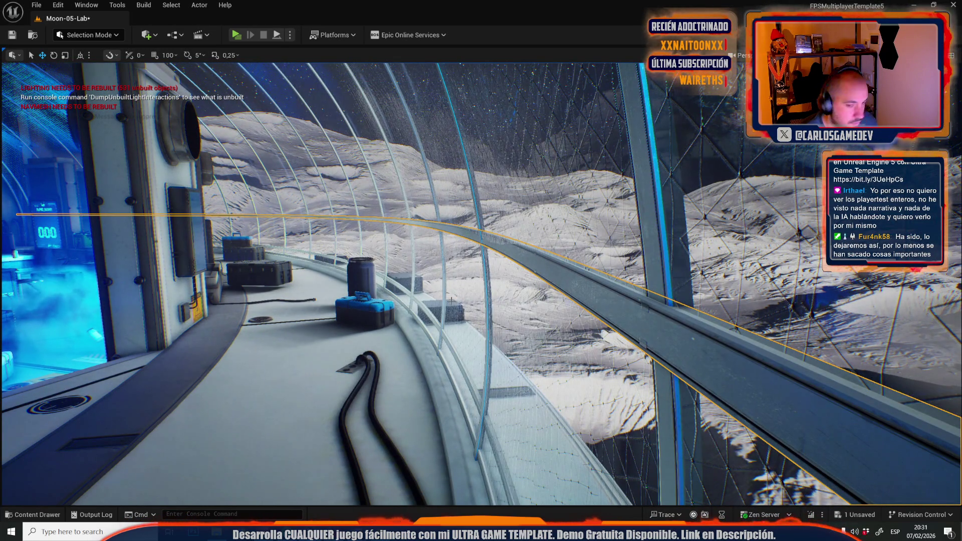
scroll(837, 283, "down", 3)
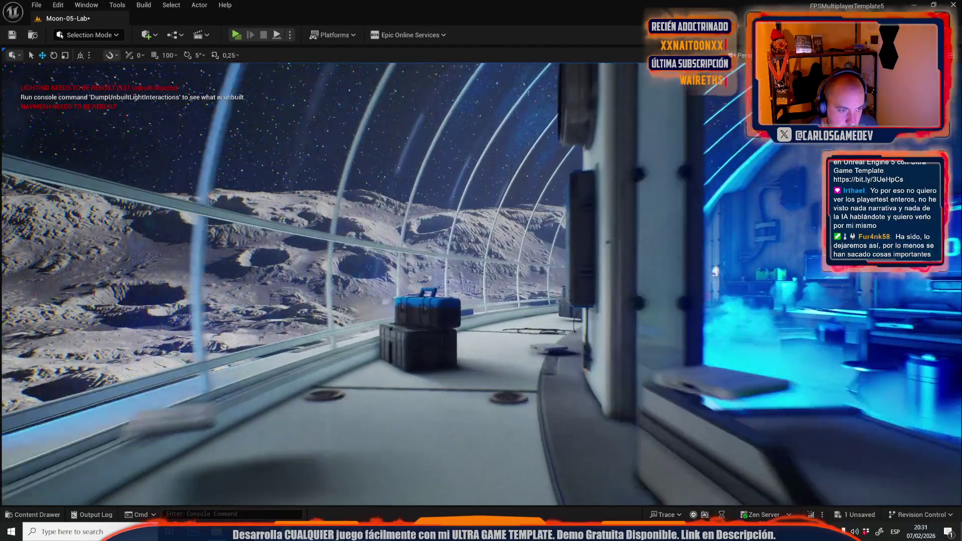
key("ctrl+space")
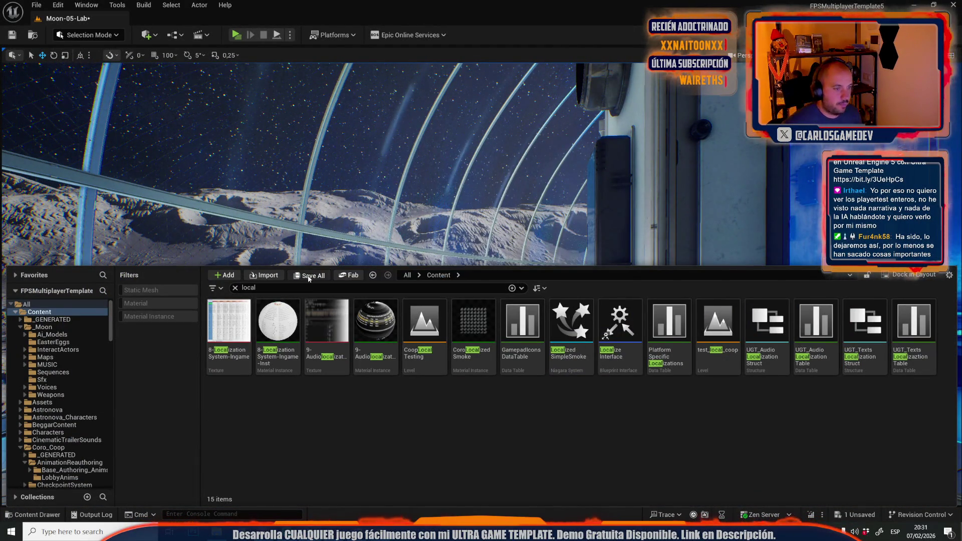
Save the Moon-05-Lab map, then open the merged window-rail mesh in the Static Mesh Editor.
left_click(309, 275)
left_click(555, 372)
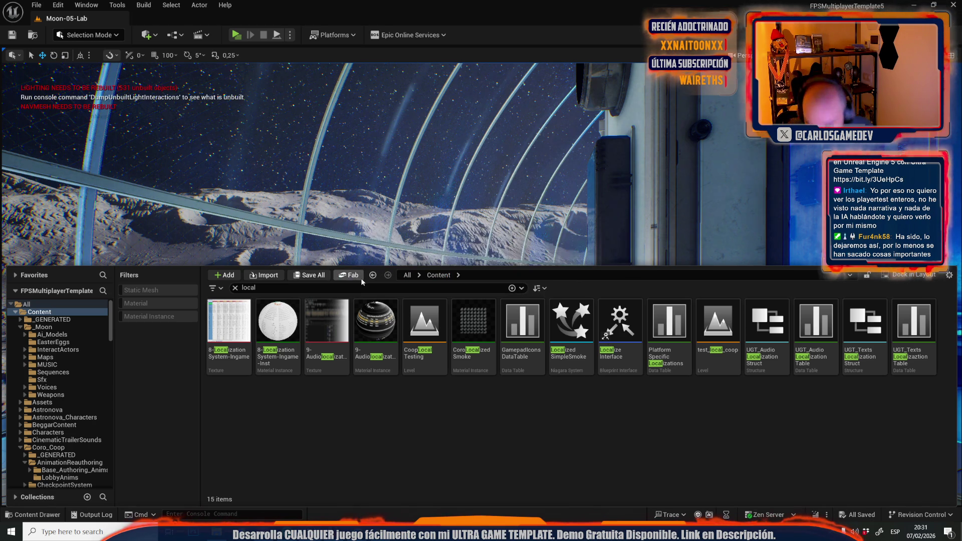
left_click_drag(444, 201, 444, 251)
left_click(566, 221)
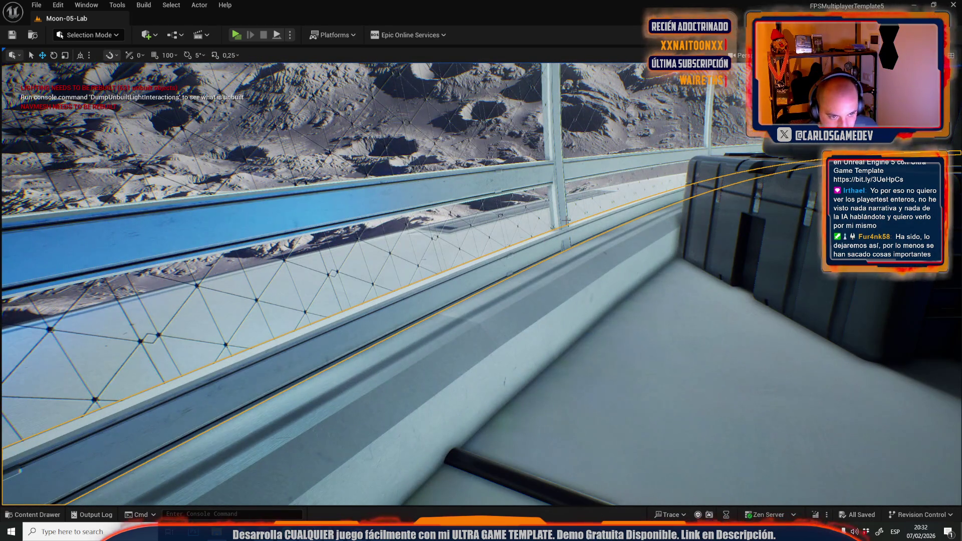
key("ctrl+e")
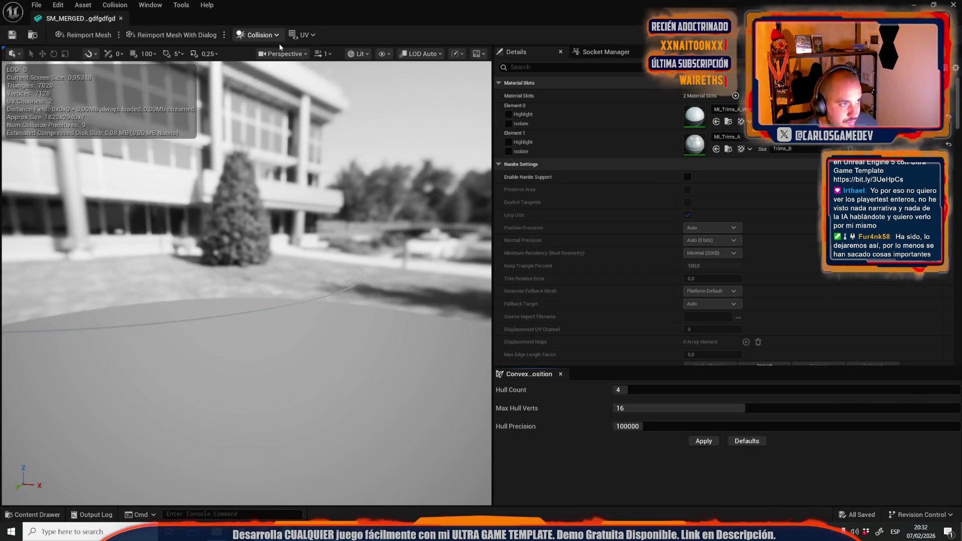
left_click(305, 34)
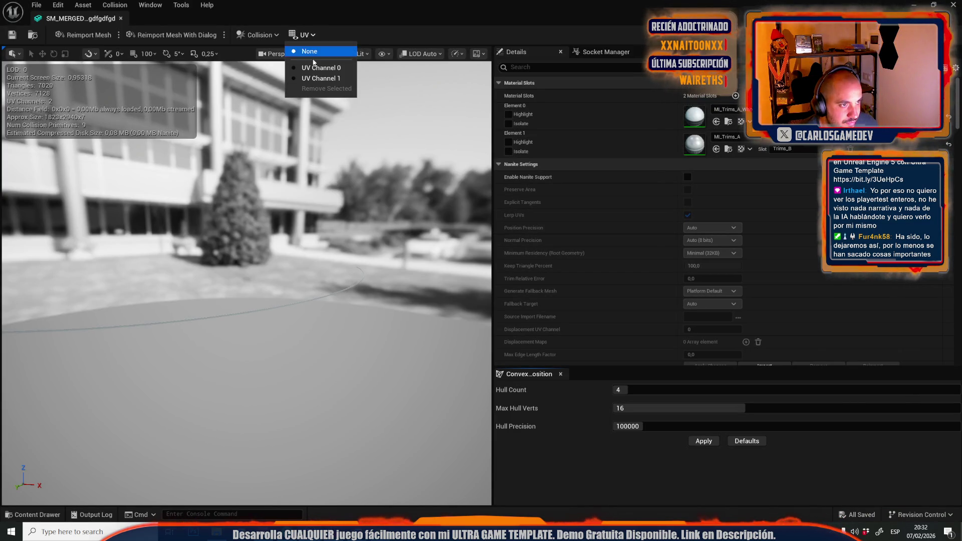
Show UV Channel 1 and set Min Lightmap Resolution to 128, applying the changes.
left_click(315, 78)
scroll(637, 205, "down", 4)
scroll(637, 204, "down", 10)
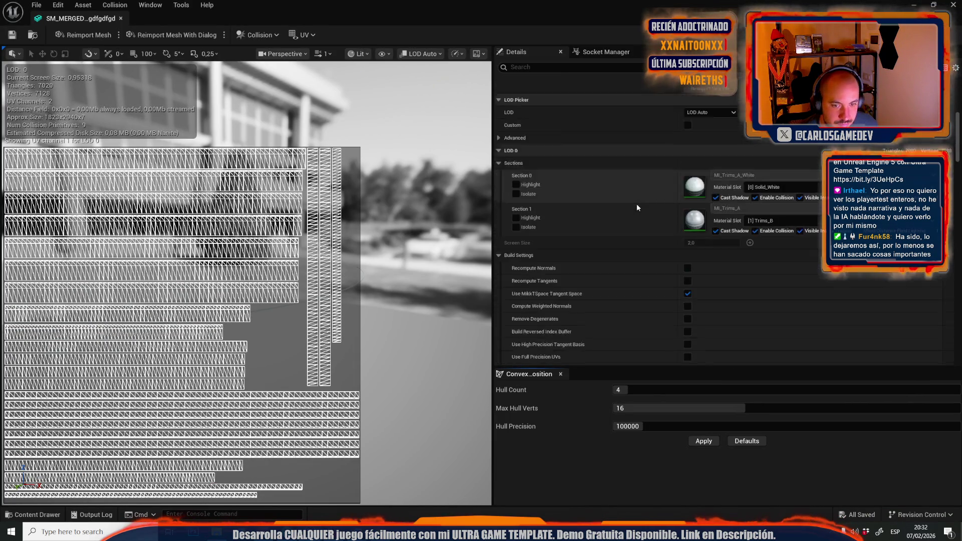
left_click(703, 259)
type("128")
key("Return")
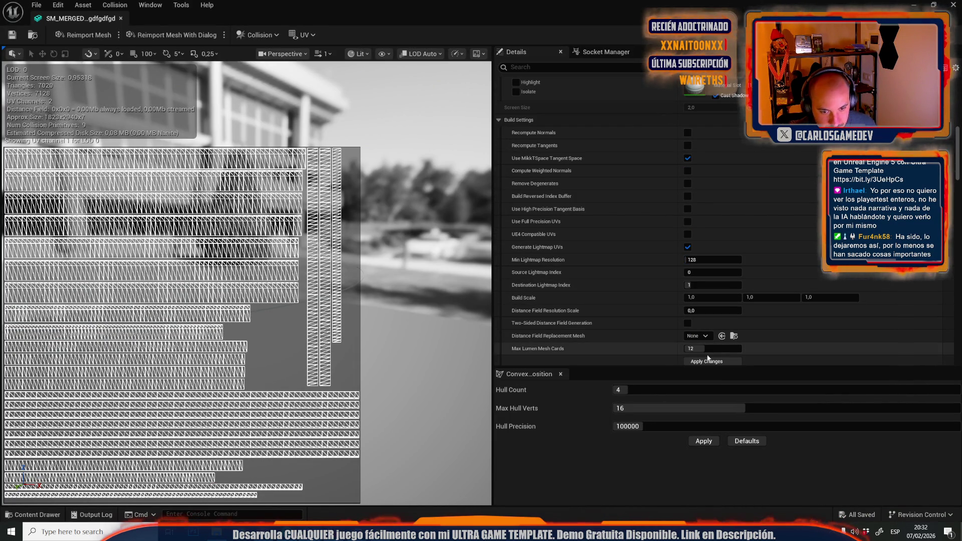
left_click(706, 361)
Set the mesh's Light Map Resolution to 128 and save the asset.
scroll(744, 309, "down", 8)
scroll(733, 308, "down", 5)
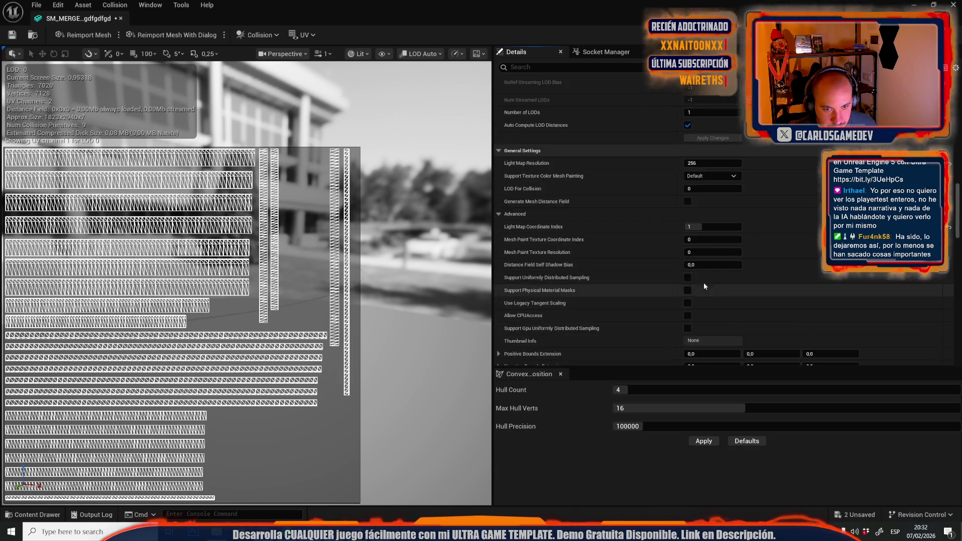
left_click(712, 88)
type("128")
key("Return")
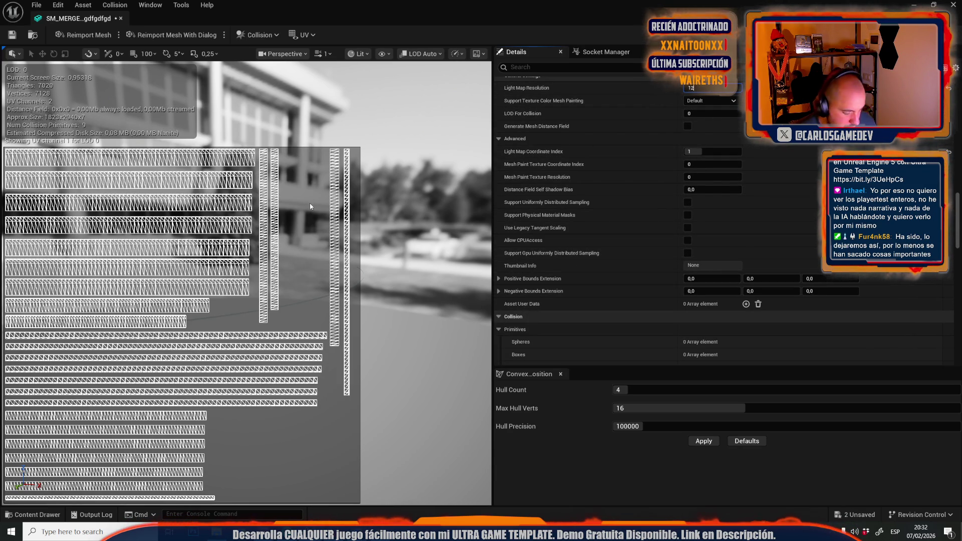
left_click(12, 35)
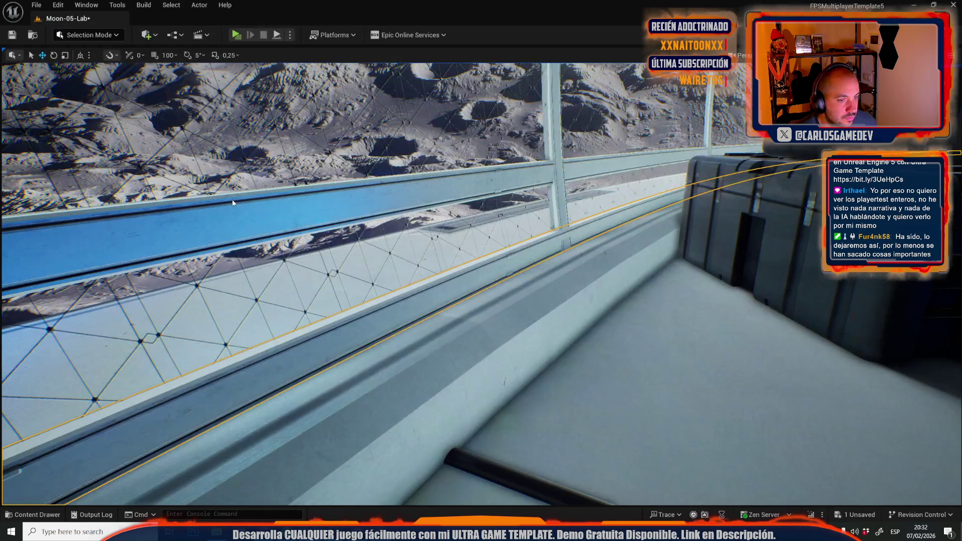
left_click(121, 18)
left_click(571, 255)
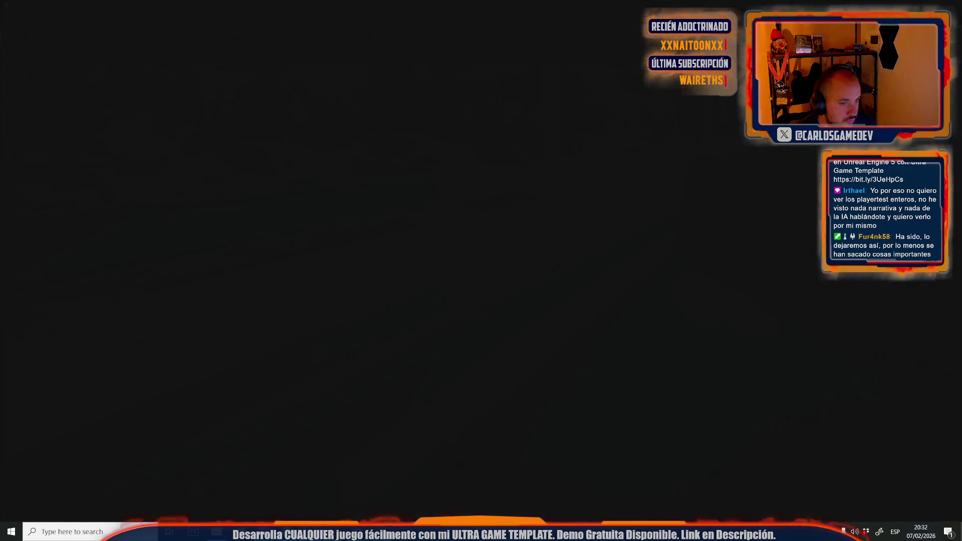
Set SM_asdgedregtergerta's Min Lightmap Resolution to 64 and apply the changes.
scroll(666, 230, "down", 10)
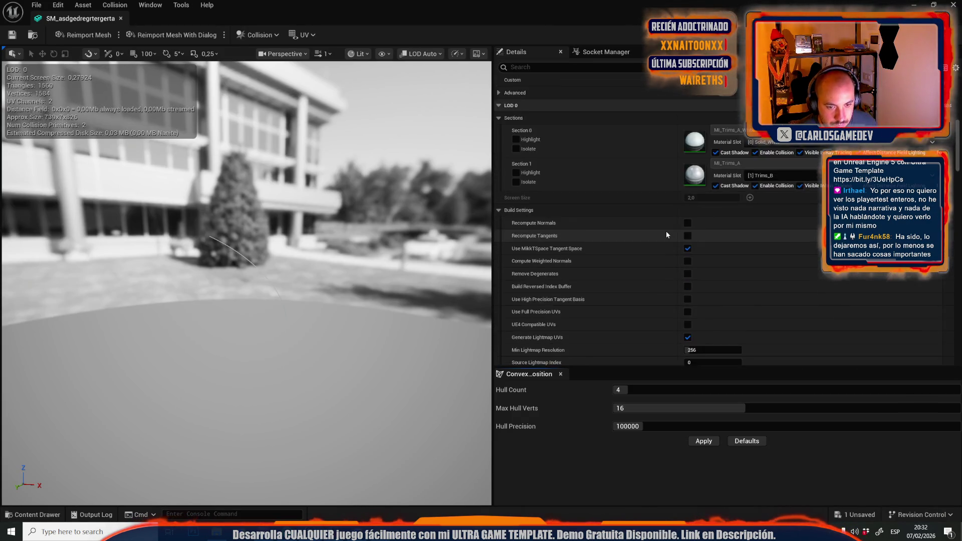
left_click(703, 260)
type("64")
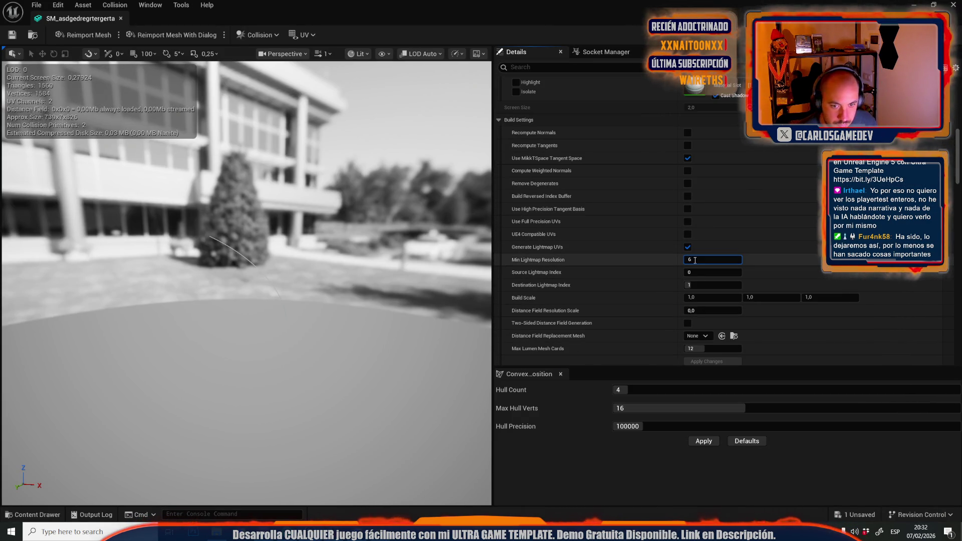
key("Return")
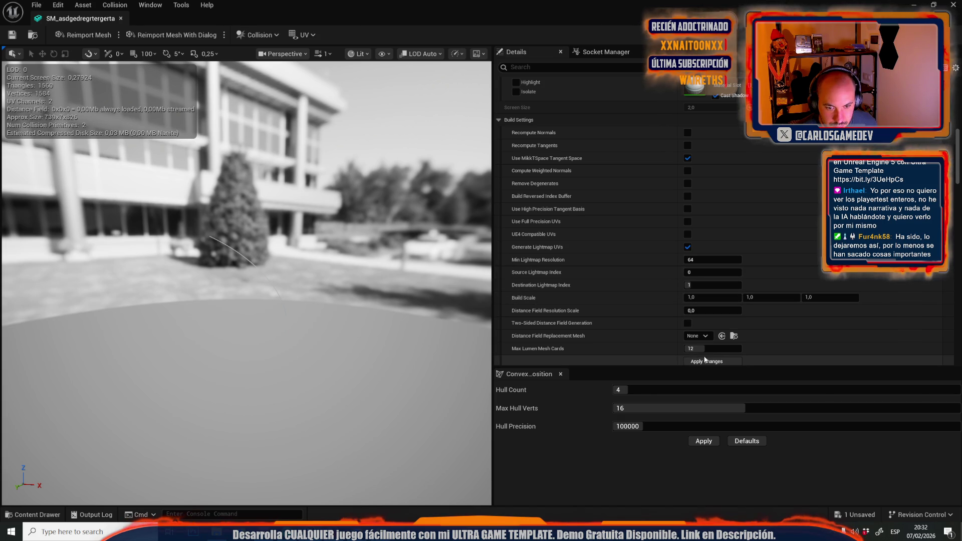
left_click(691, 359)
Show the lightmap UV channel and set Light Map Resolution to 64.
left_click(311, 35)
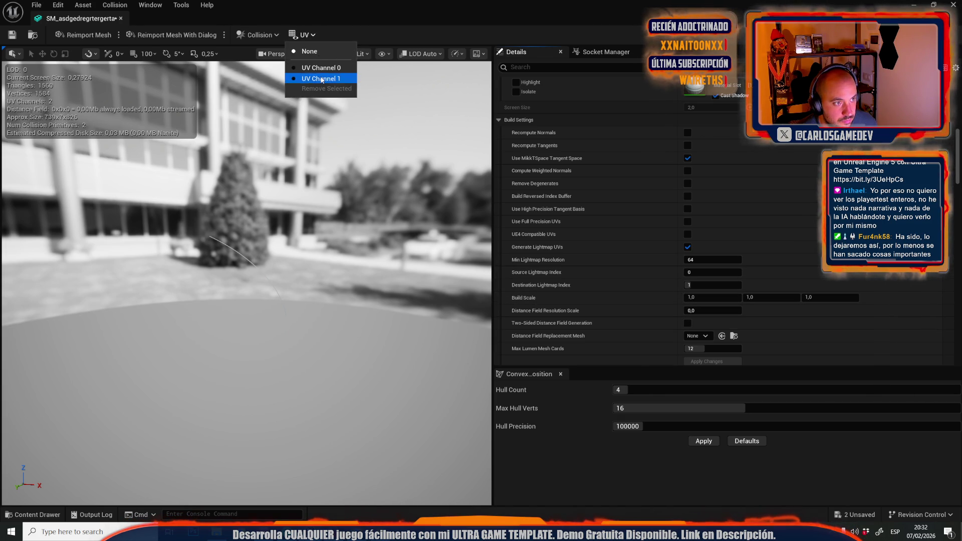
left_click(320, 79)
scroll(683, 255, "down", 5)
left_click(711, 193)
type("64")
key("Return")
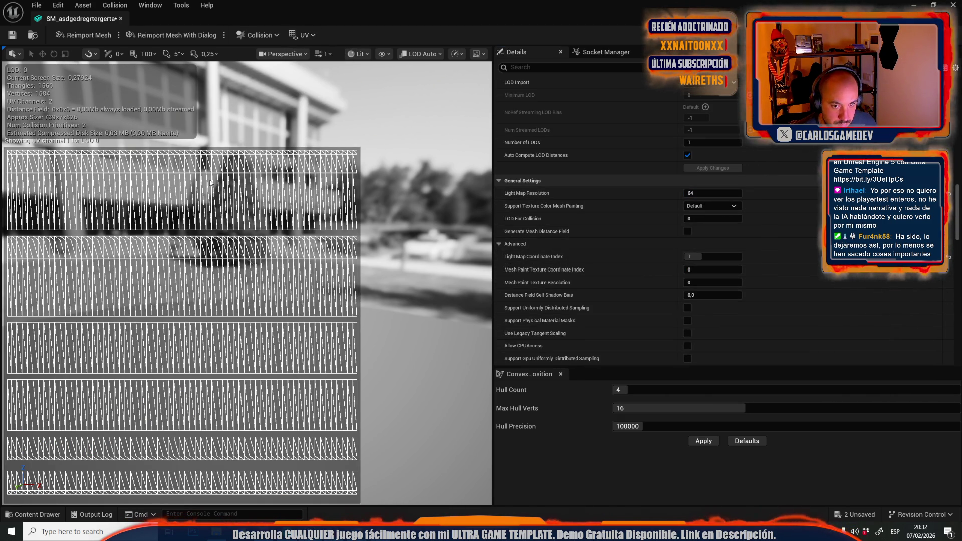
left_click(121, 18)
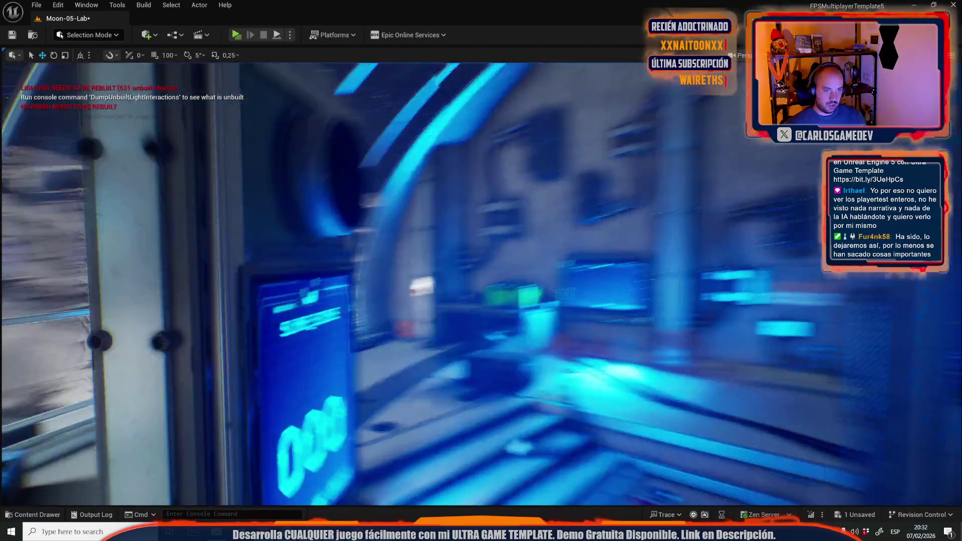
Save all unsaved content, confirming the Moon-05-Lab map save.
key("ctrl+space")
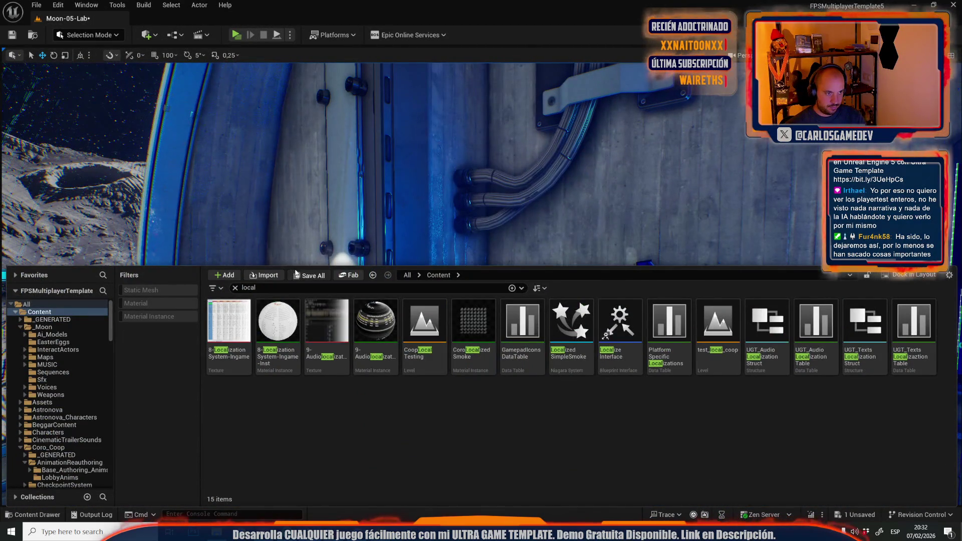
key("ctrl+shift+s")
left_click(558, 372)
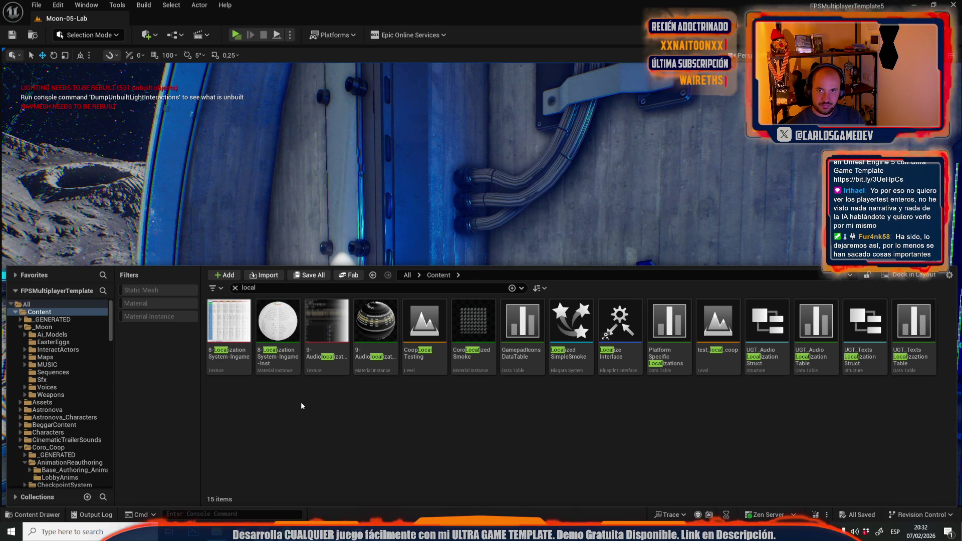
mouse_move(451, 211)
left_mouse_down()
mouse_move(426, 200)
mouse_move(396, 221)
mouse_move(426, 208)
mouse_move(552, 277)
mouse_move(494, 273)
left_mouse_up()
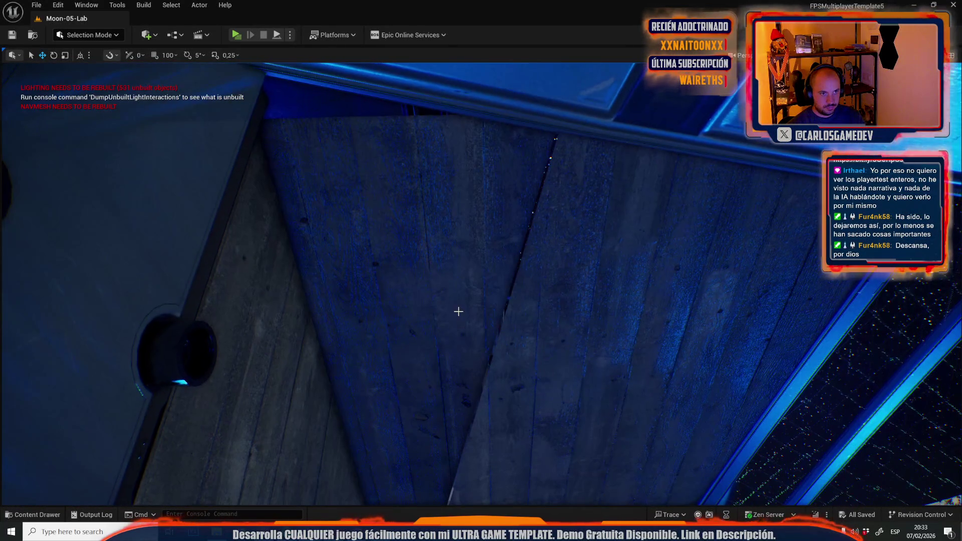
Rotate the dark wall panel about 7.78 degrees to sit against the sloped lab wall.
left_click(457, 311)
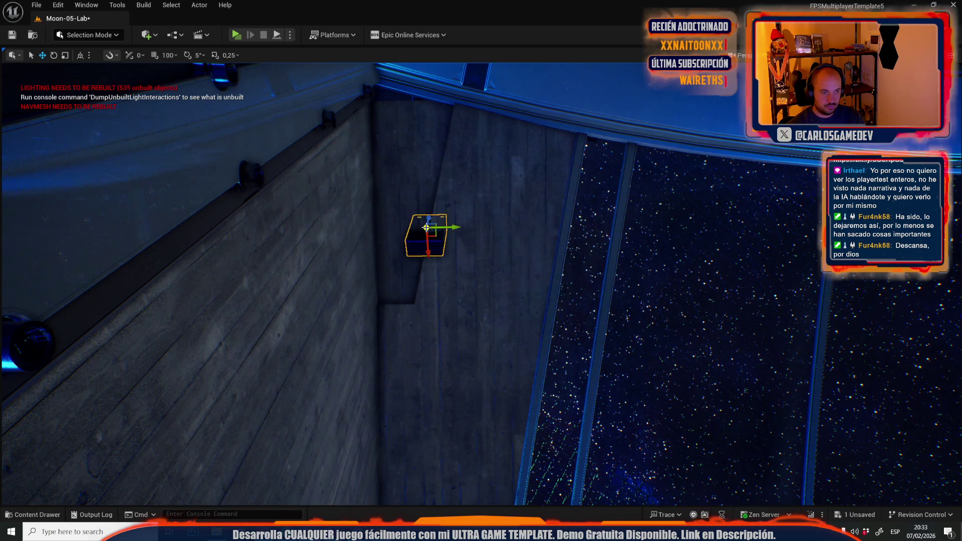
key("e")
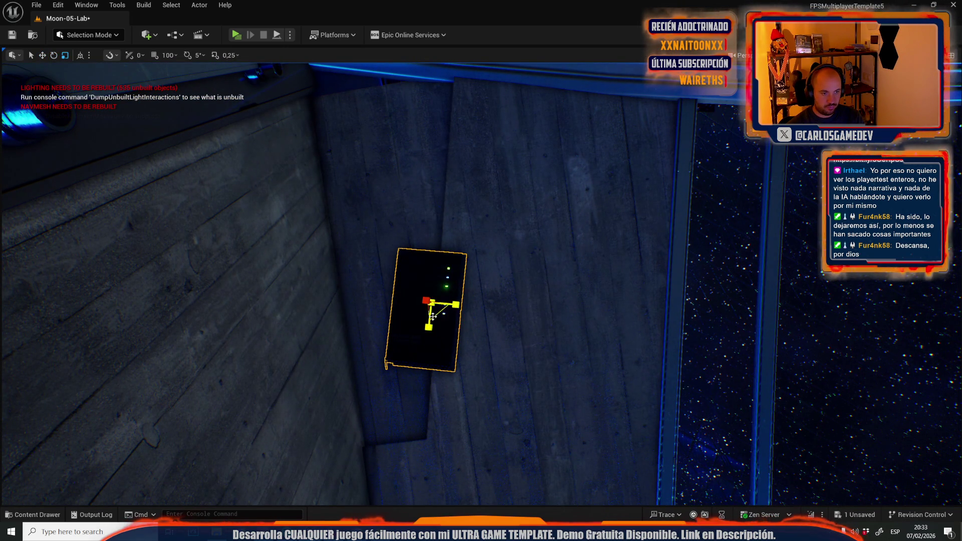
key("f")
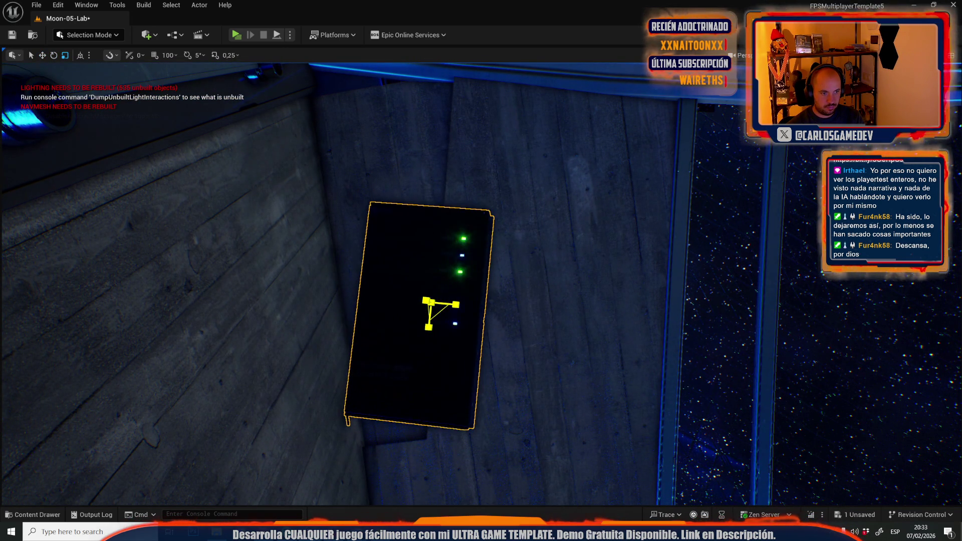
scroll(381, 330, "up", 2)
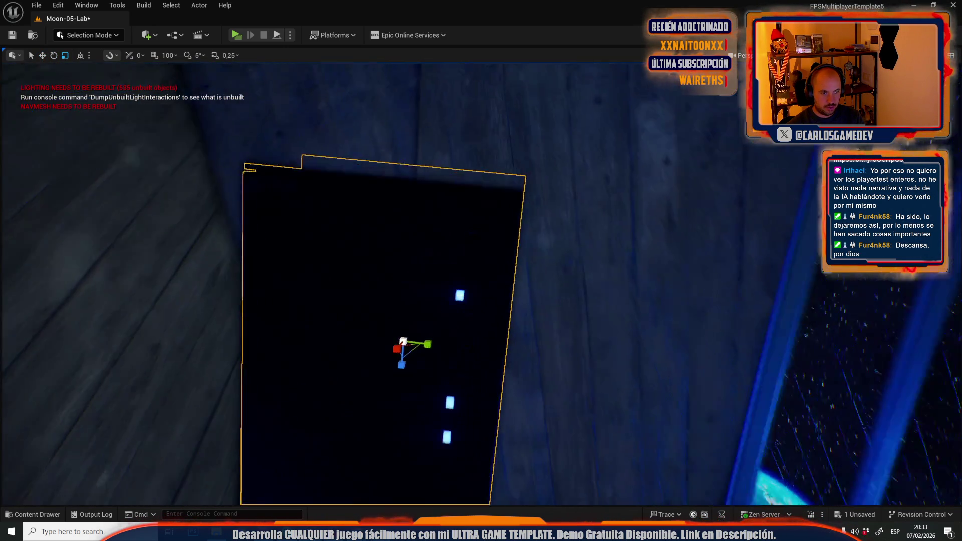
scroll(422, 314, "down", 5)
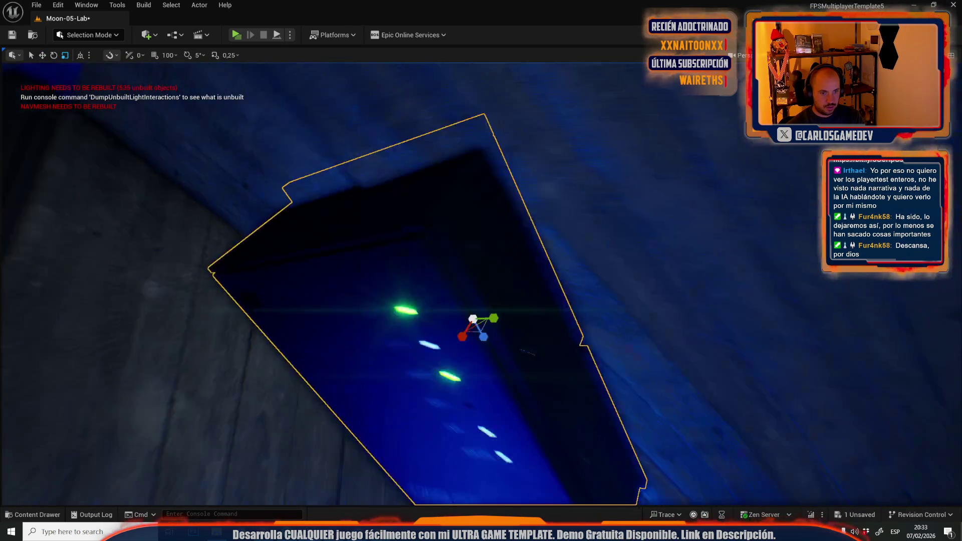
key("w")
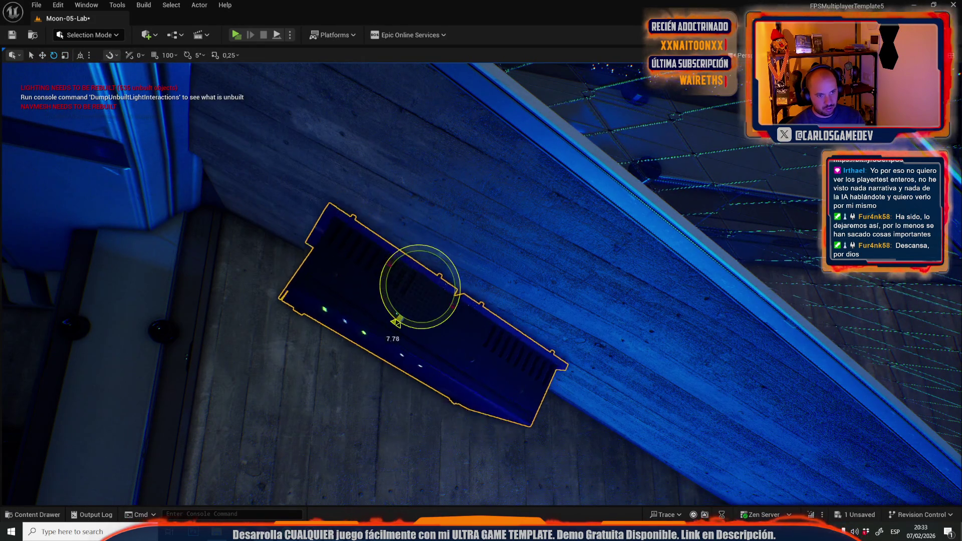
key("r")
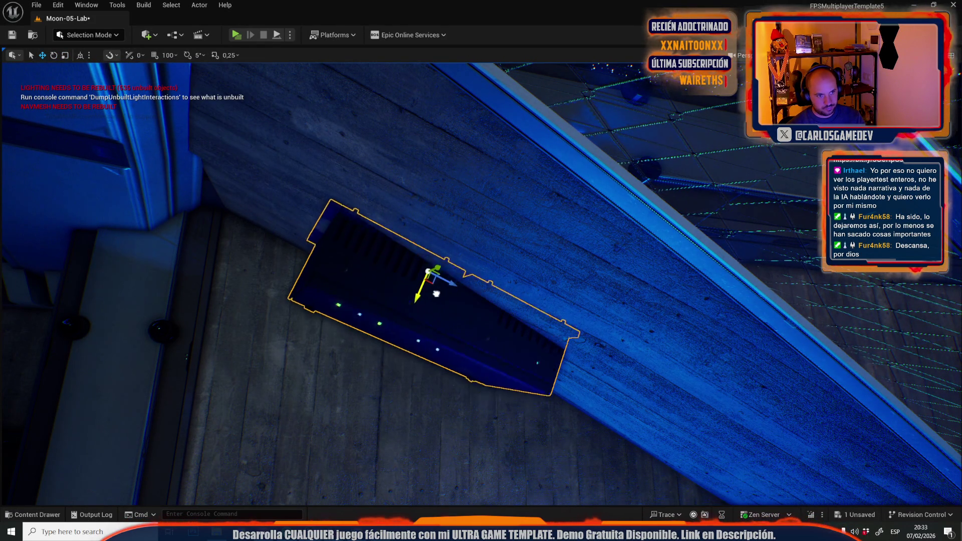